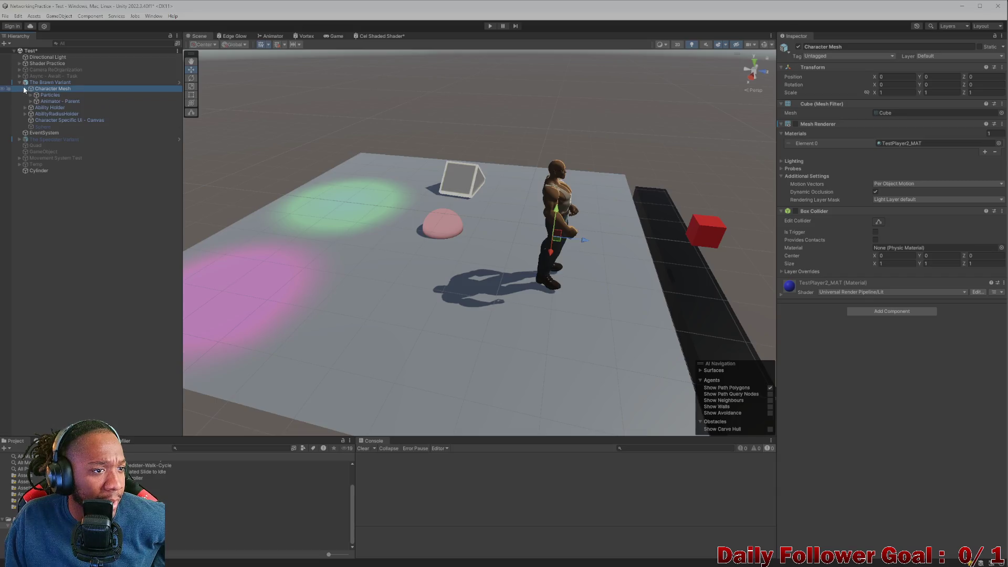
Expand Animator - Parent in the Hierarchy and select the Brawn_Final character mesh.
left_click(30, 102)
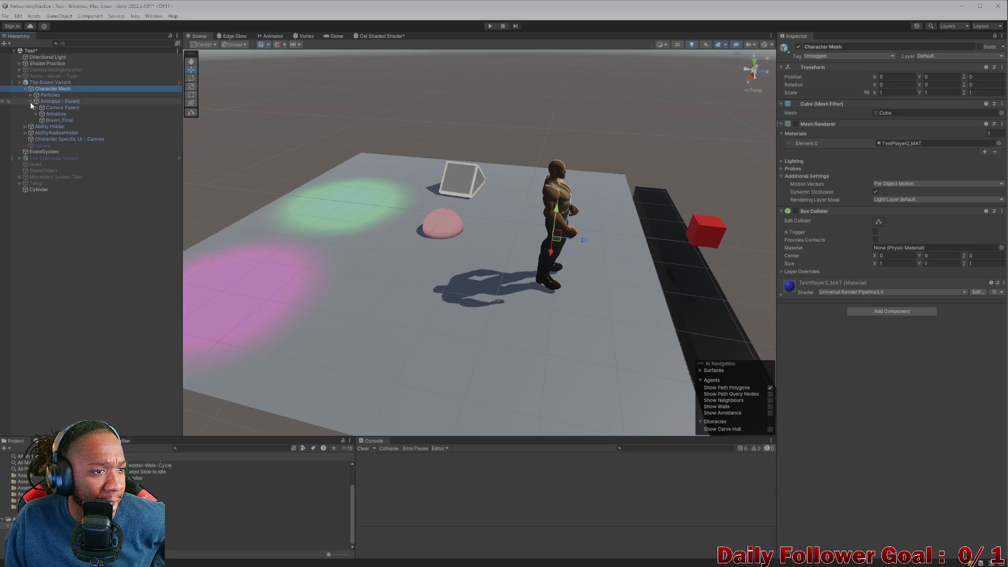
left_click(56, 114)
left_click(56, 120)
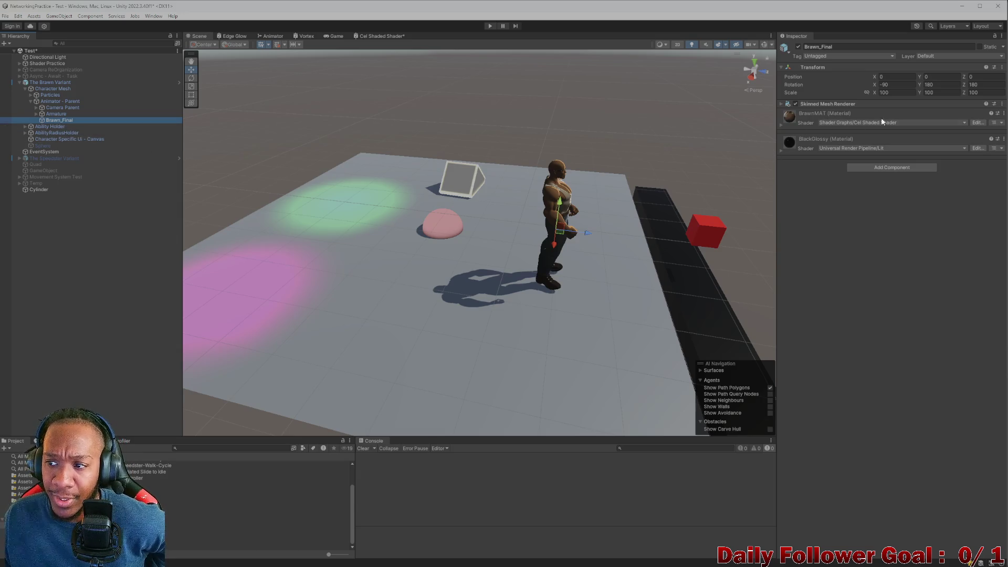
Expand BrawnMAT's Cel Shaded Shader properties and zoom the Scene view toward Brawn.
left_click(783, 121)
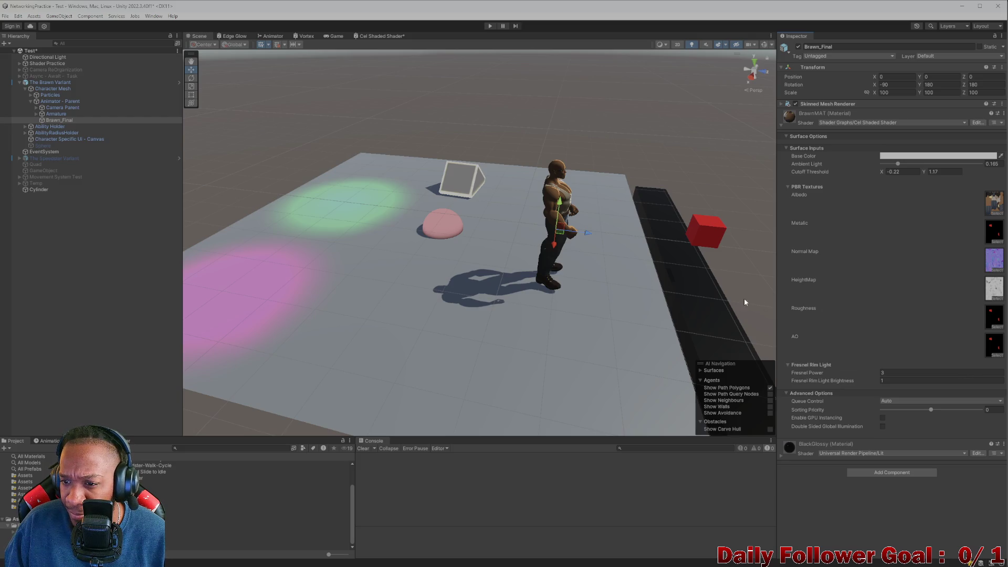
mouse_move(670, 233)
left_mouse_down()
mouse_move(672, 268)
mouse_move(689, 282)
mouse_move(605, 285)
mouse_move(461, 254)
mouse_move(475, 260)
left_mouse_up()
scroll(493, 263, "up", 5)
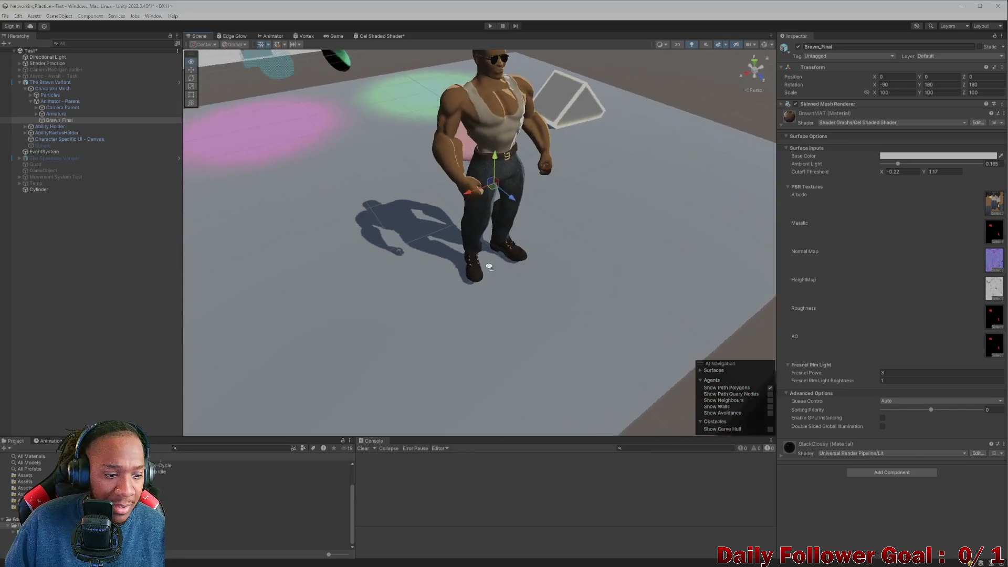
Frame Brawn in the view and pick red for BrawnMAT's Base Color.
key("f")
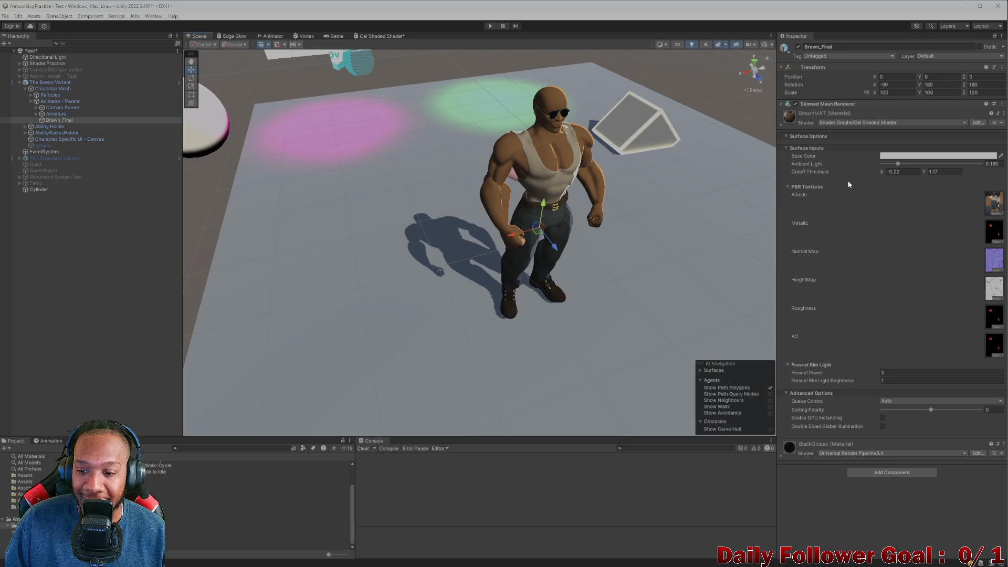
left_click(898, 156)
left_click_drag(932, 197, 972, 199)
left_click_drag(525, 200, 599, 197)
scroll(599, 196, "up", 3)
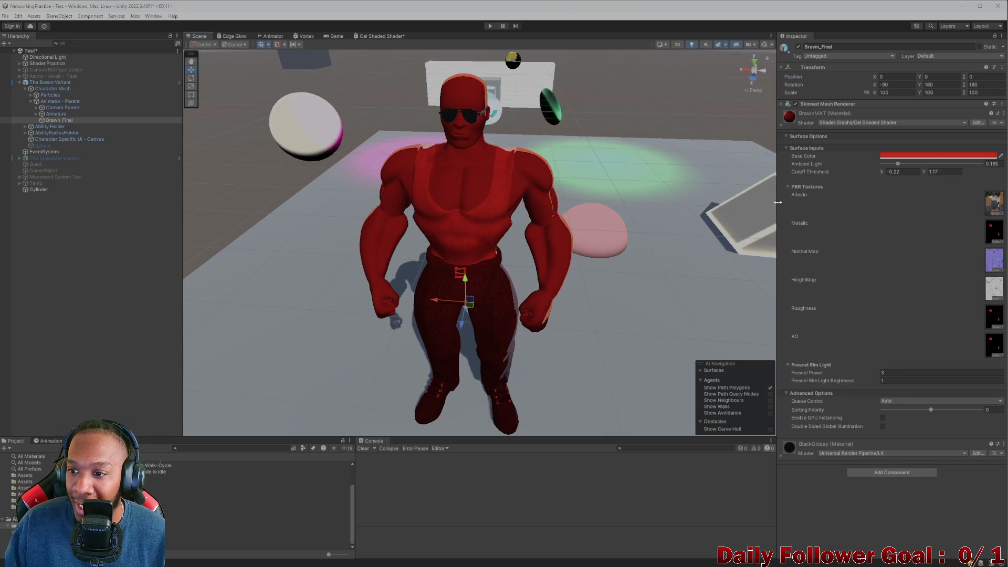
Lighten BrawnMAT's Base Color to a near-white pink (FFE1E1).
left_click(911, 156)
left_click_drag(952, 198, 943, 195)
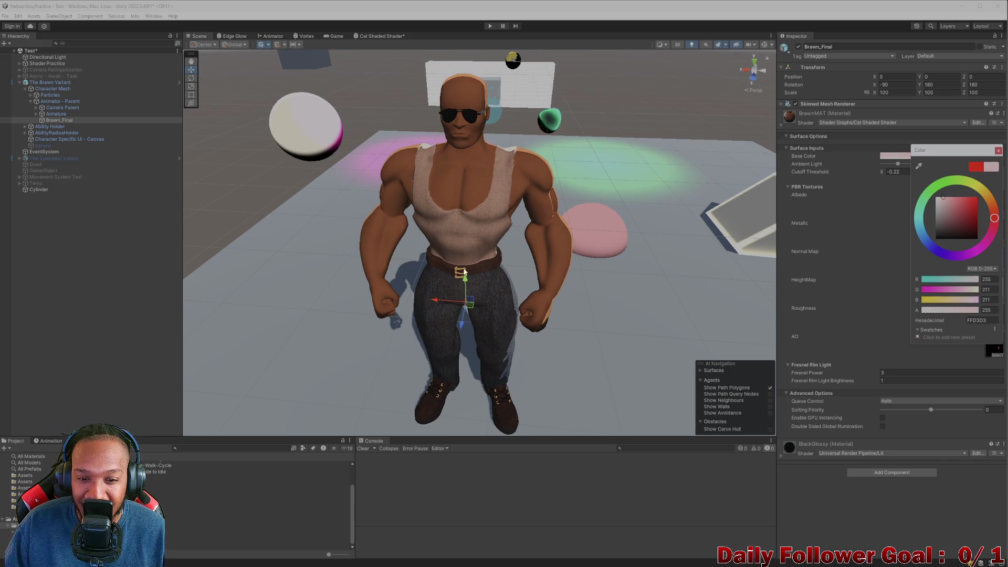
mouse_move(472, 242)
left_mouse_down()
mouse_move(430, 277)
mouse_move(605, 265)
mouse_move(532, 254)
mouse_move(421, 261)
mouse_move(502, 297)
left_mouse_up()
Frame Brawn_Final and zoom in and out to check his restored skin tones.
scroll(515, 242, "down", 3)
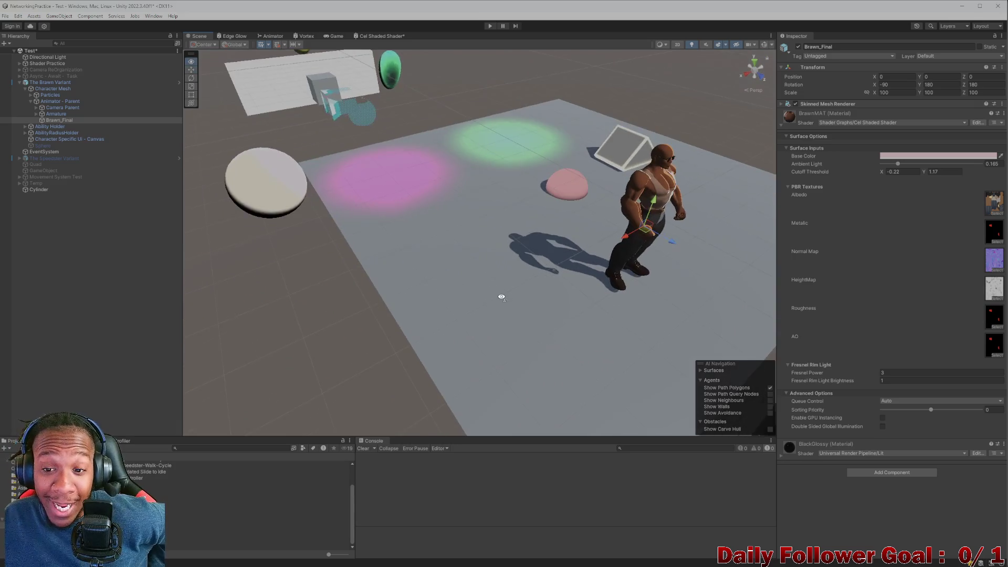
scroll(577, 299, "down", 2)
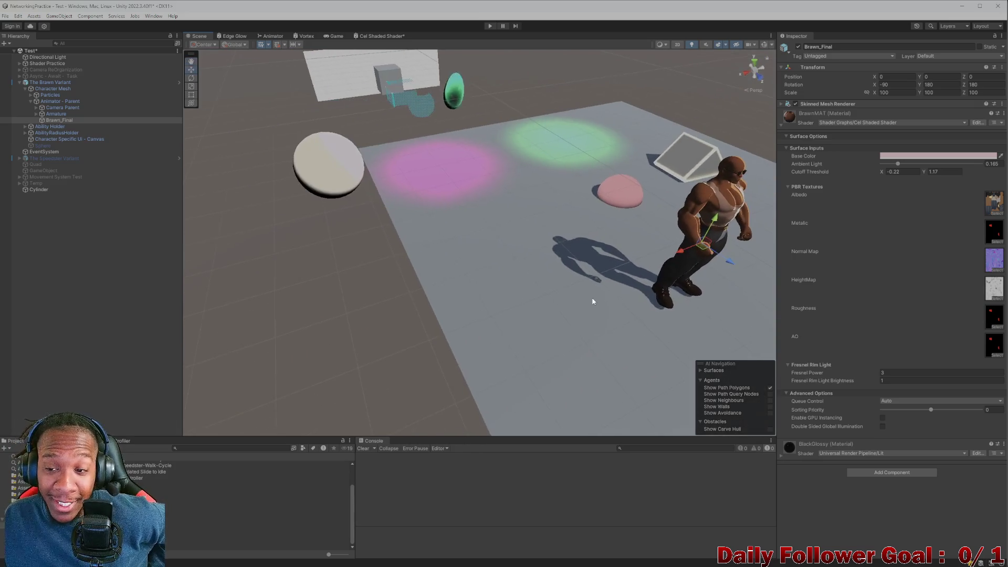
scroll(745, 262, "up", 5)
key("f")
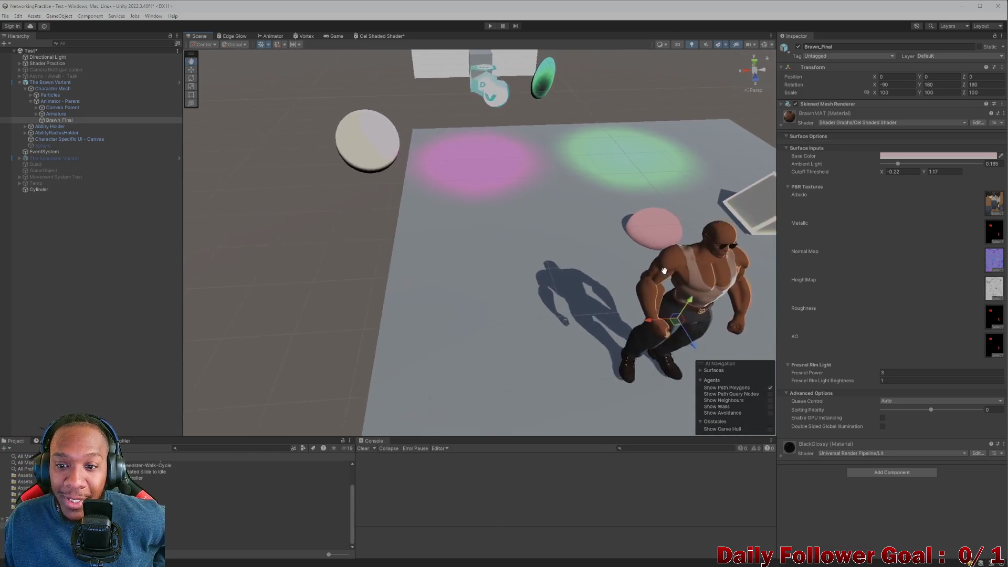
scroll(625, 189, "down", 1)
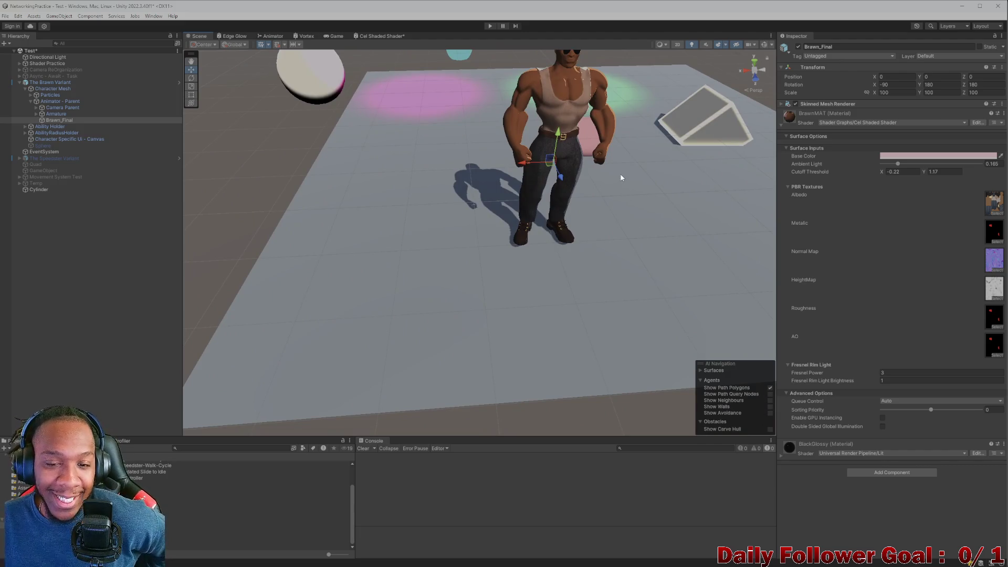
scroll(599, 163, "up", 6)
scroll(583, 189, "down", 8)
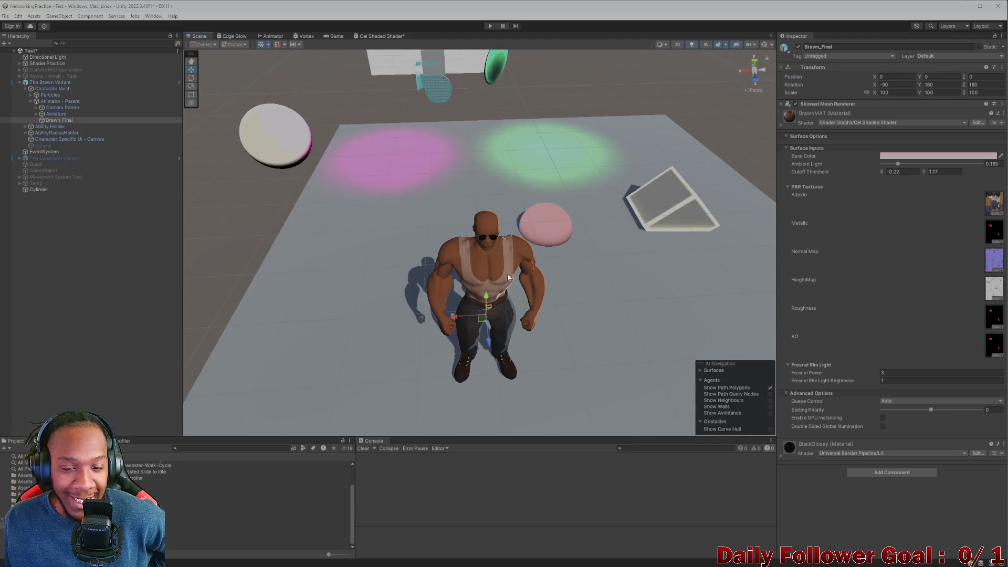
scroll(487, 260, "up", 3)
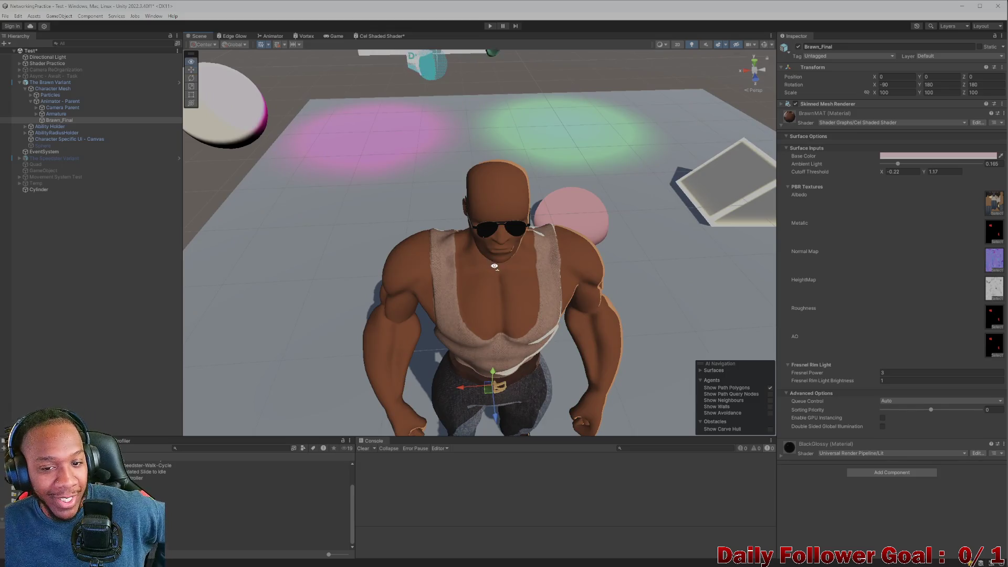
scroll(488, 260, "down", 6)
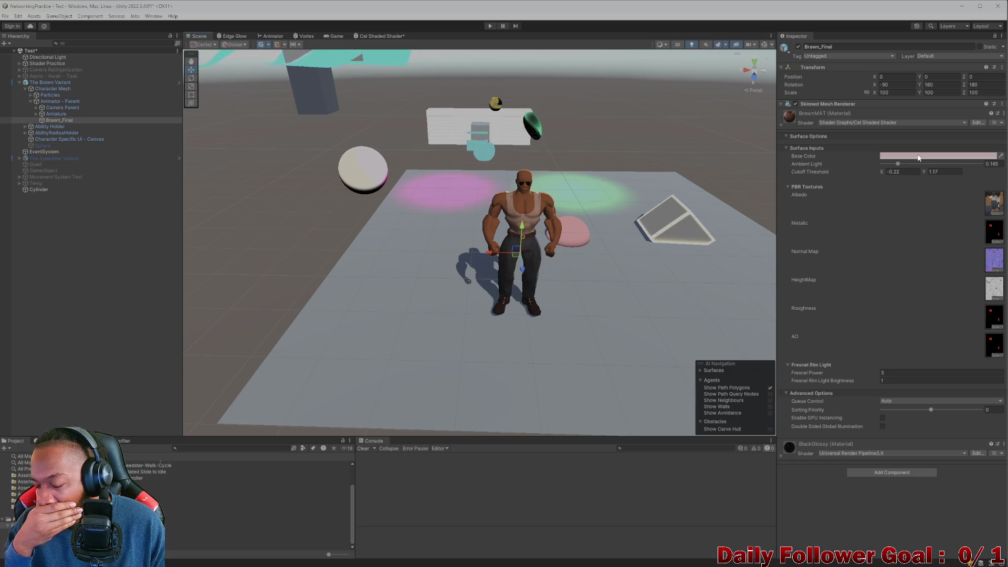
Drag Ambient Light down to 0.153, then try black as the Base Color.
mouse_move(899, 164)
left_mouse_down()
mouse_move(972, 165)
mouse_move(898, 164)
left_mouse_up()
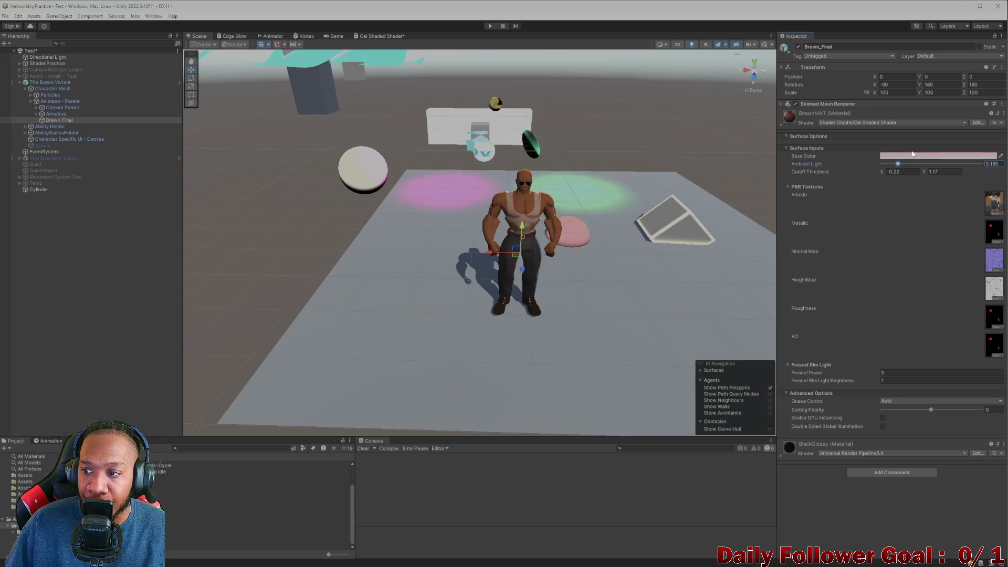
left_click(913, 156)
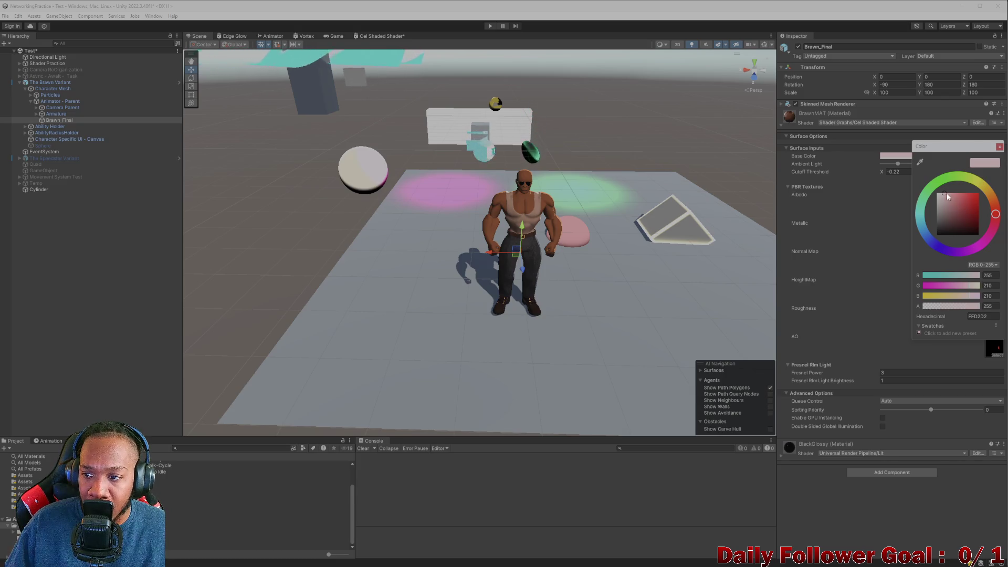
mouse_move(950, 203)
left_mouse_down()
mouse_move(982, 244)
mouse_move(993, 180)
mouse_move(938, 194)
mouse_move(949, 192)
left_mouse_up()
left_click(859, 213)
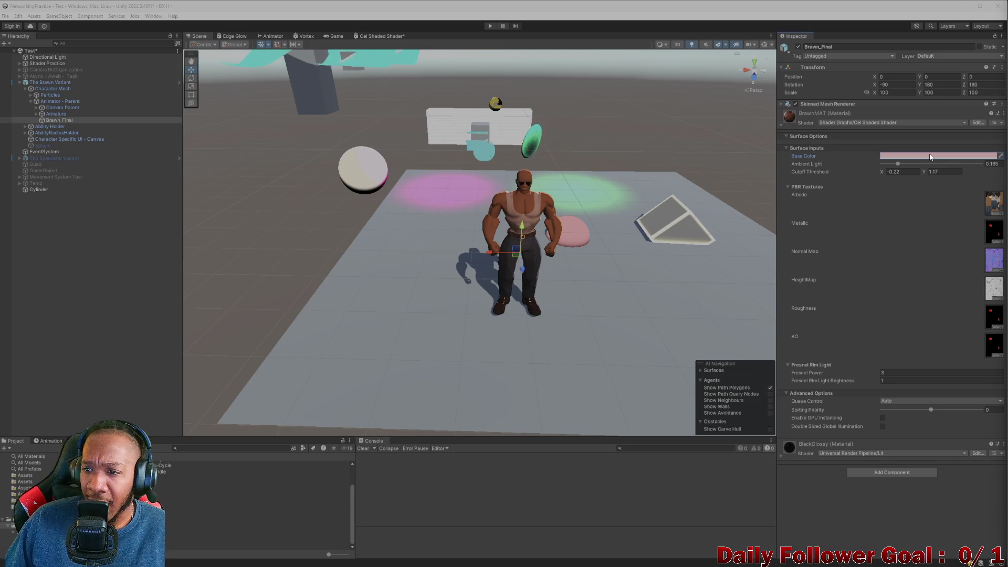
Try saturated and pale pinks for the Base Color, settling on white FFFFFF.
left_click(930, 156)
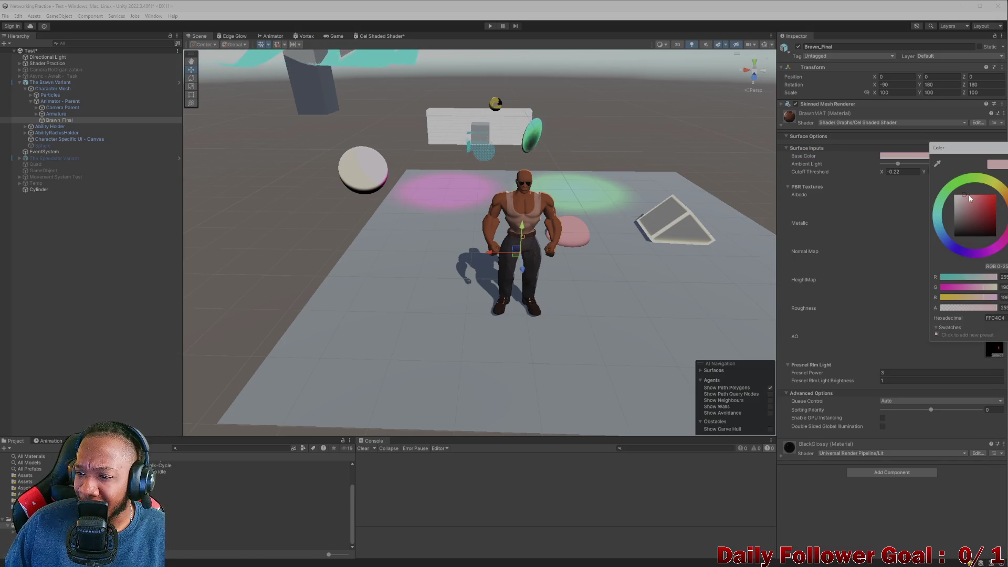
mouse_move(961, 198)
left_mouse_down()
mouse_move(991, 192)
mouse_move(963, 184)
left_mouse_up()
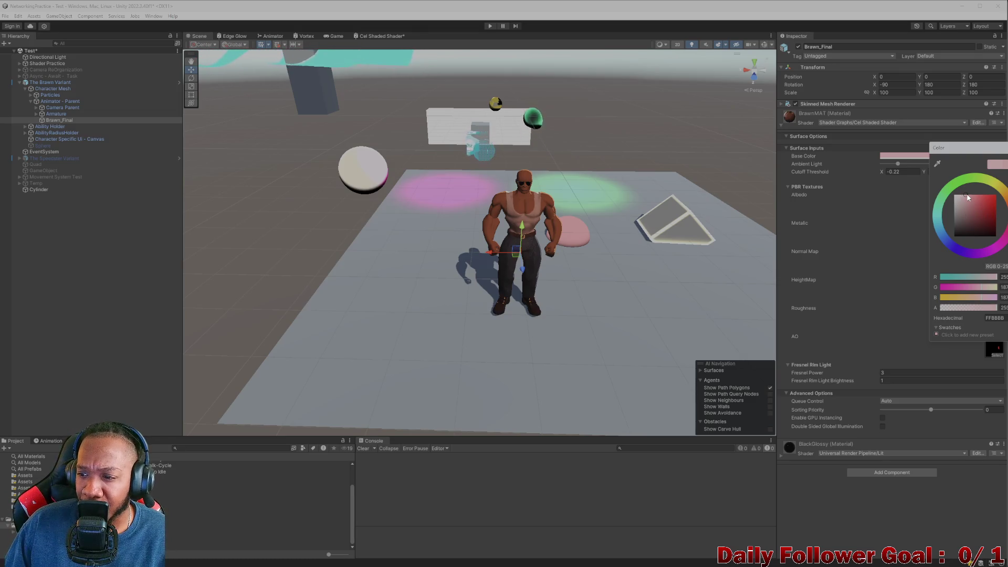
left_click_drag(965, 200, 959, 193)
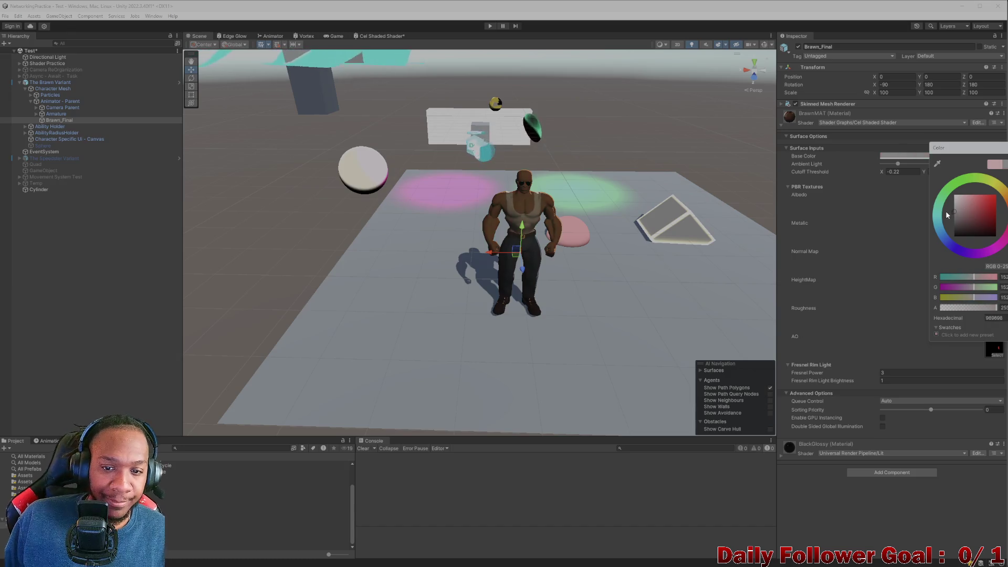
mouse_move(948, 215)
left_mouse_down()
mouse_move(962, 219)
mouse_move(964, 190)
mouse_move(983, 202)
mouse_move(946, 182)
left_mouse_up()
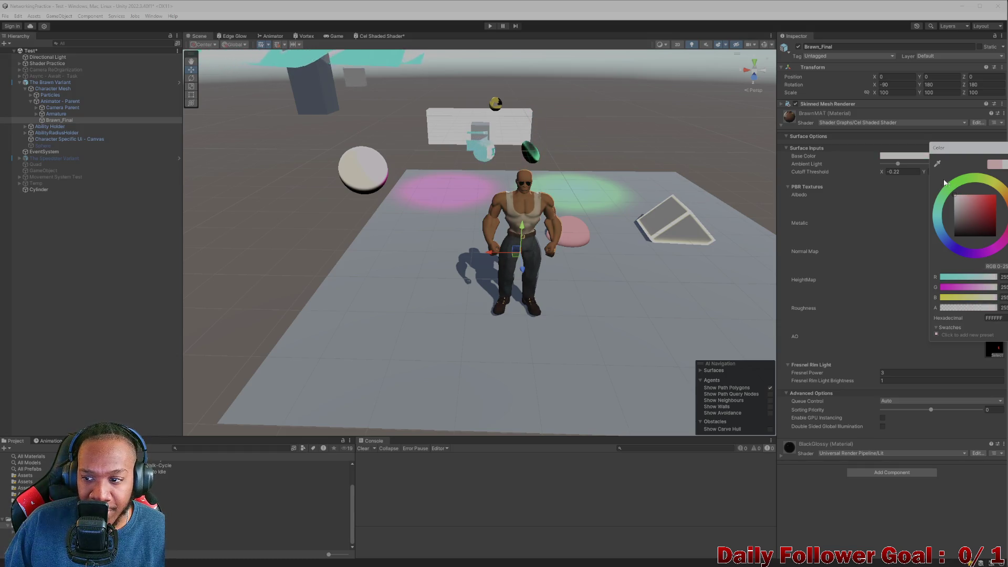
left_click(896, 199)
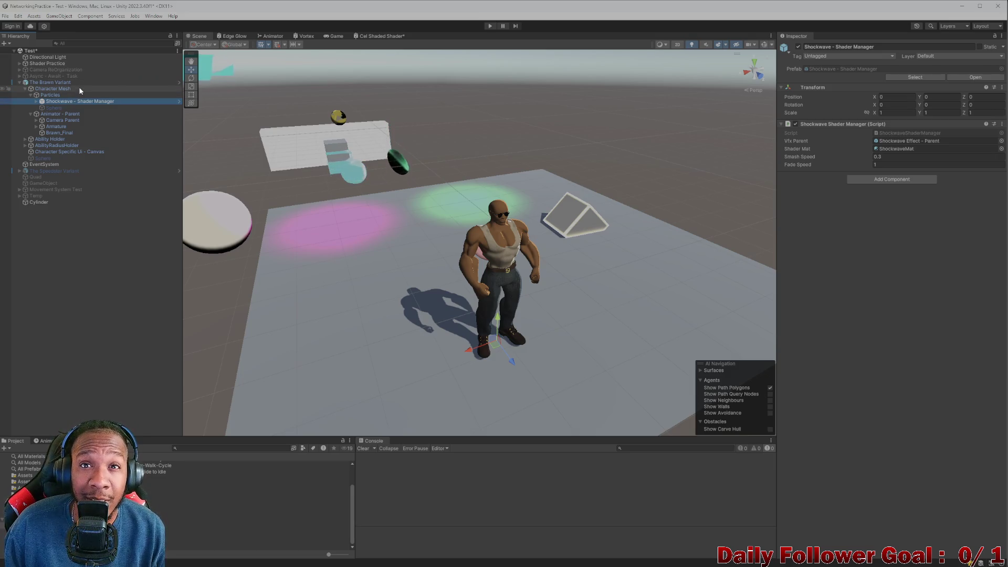
Expand Shockwave - Shader Manager and activate Shockwave Effect - Parent with its children.
left_click(37, 102)
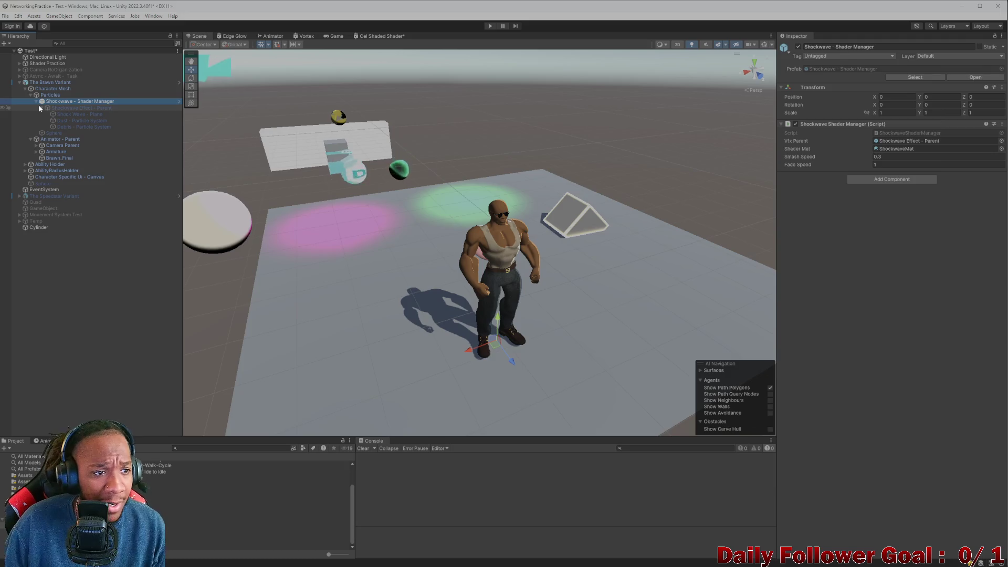
left_click(84, 121)
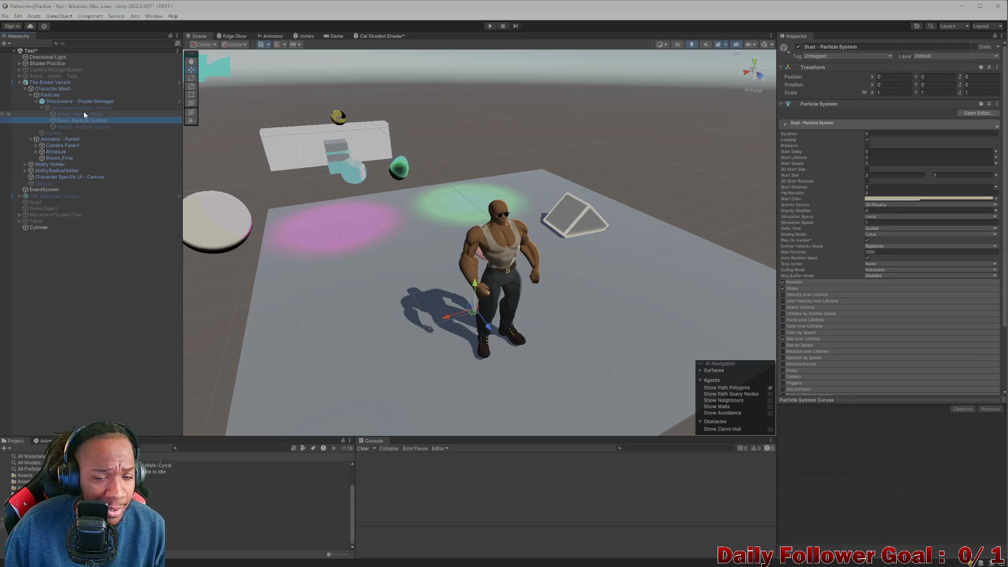
left_click(87, 108)
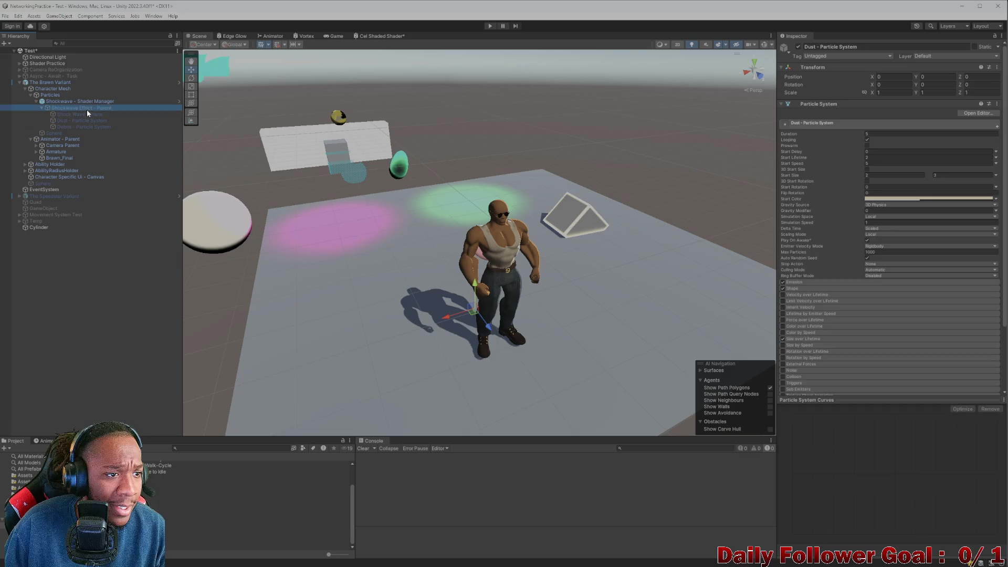
left_click(798, 48)
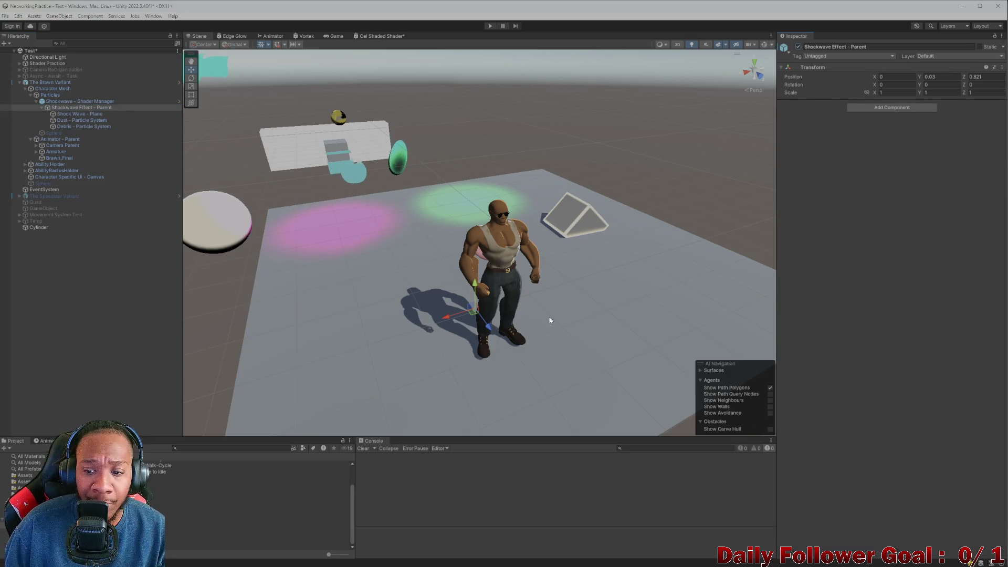
Step through Shock Wave - Plane and the other shockwave objects, ending on the Dust particle system.
left_click(700, 370)
left_click(76, 115)
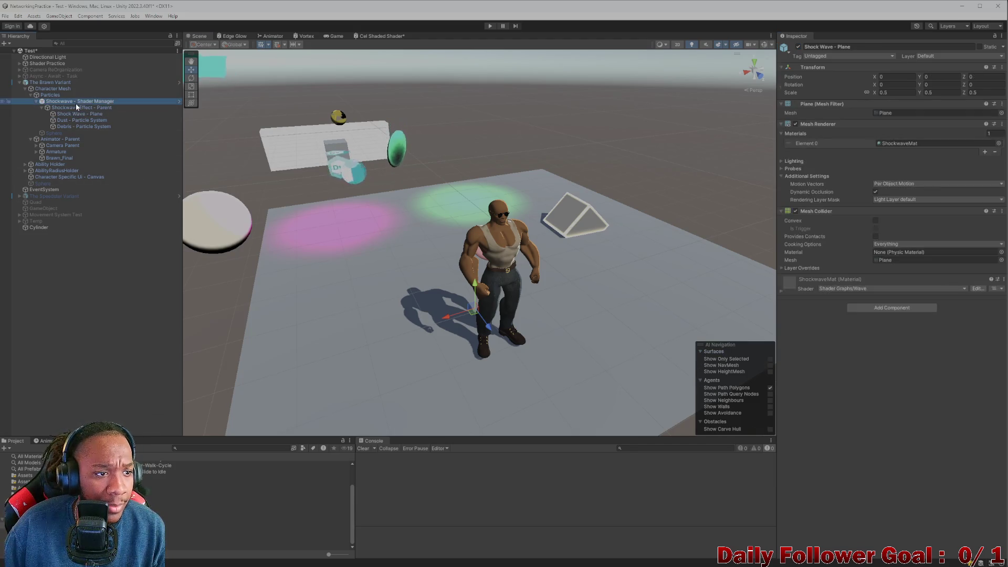
left_click(86, 113)
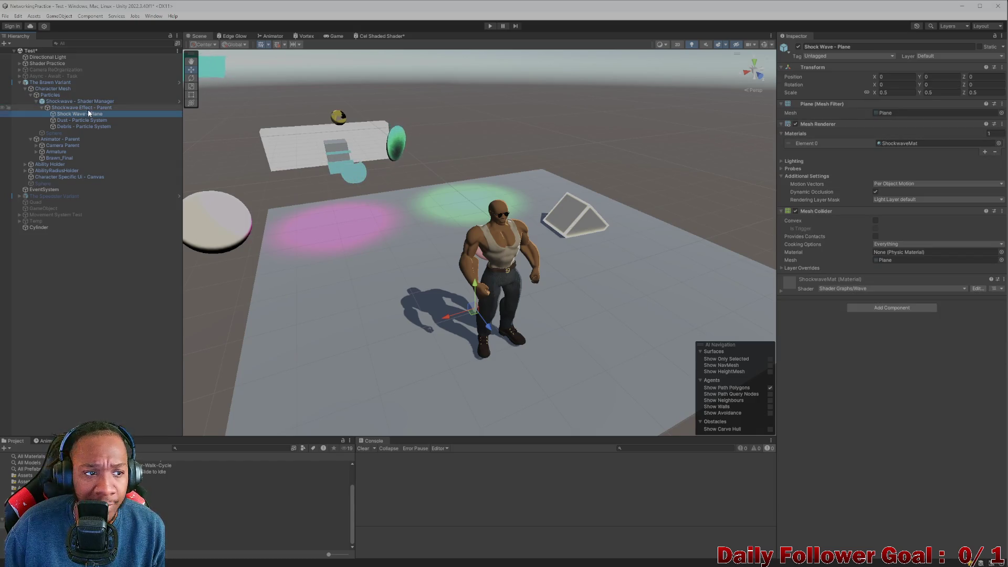
left_click(67, 101)
key("Up")
left_click(66, 102)
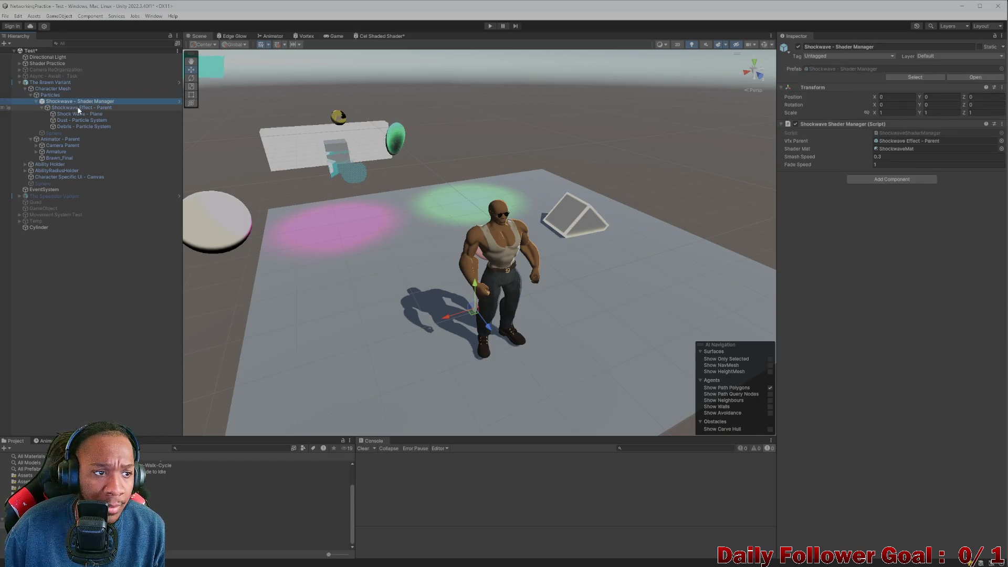
left_click(80, 107)
left_click(83, 120)
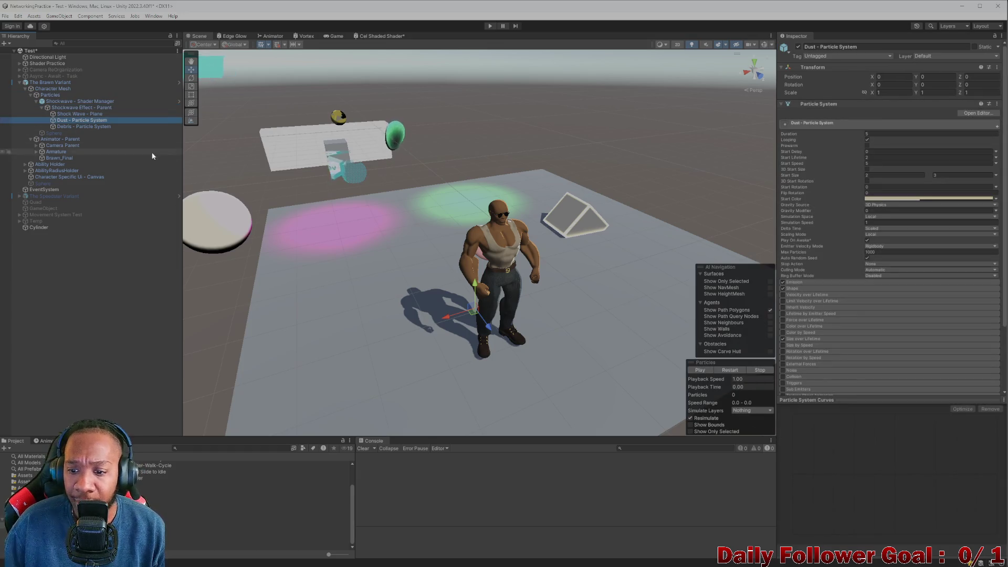
left_click(699, 370)
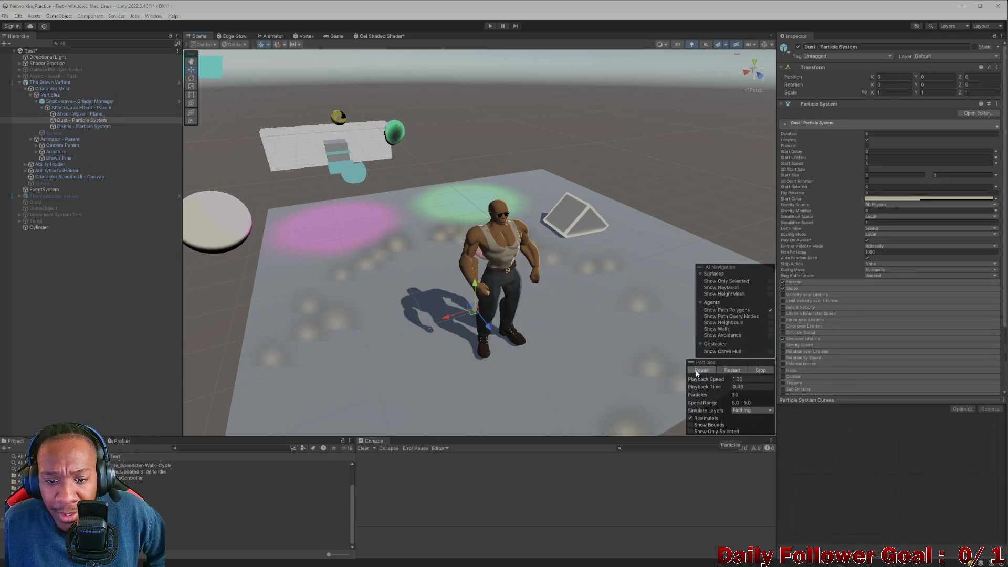
left_click(695, 370)
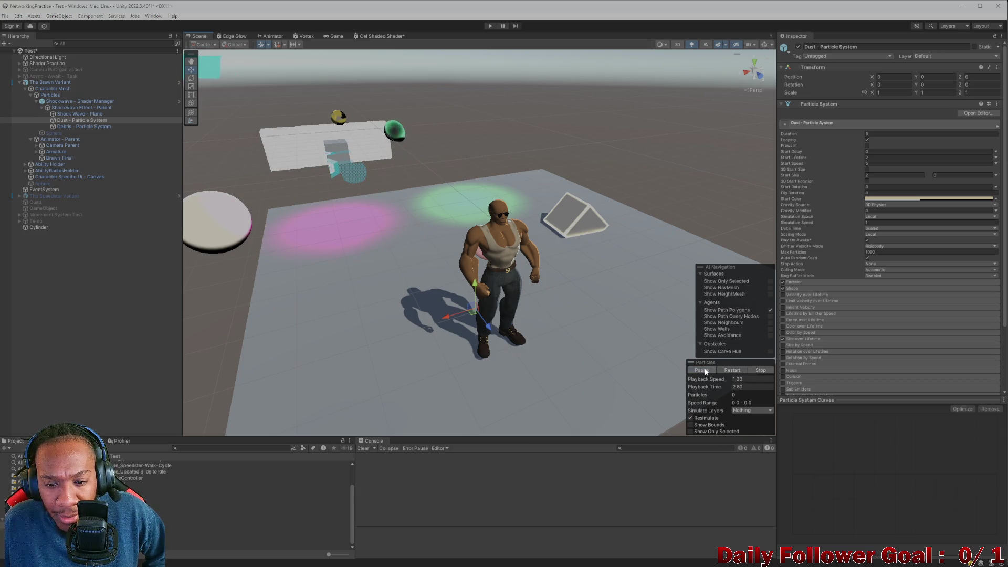
left_click(710, 370)
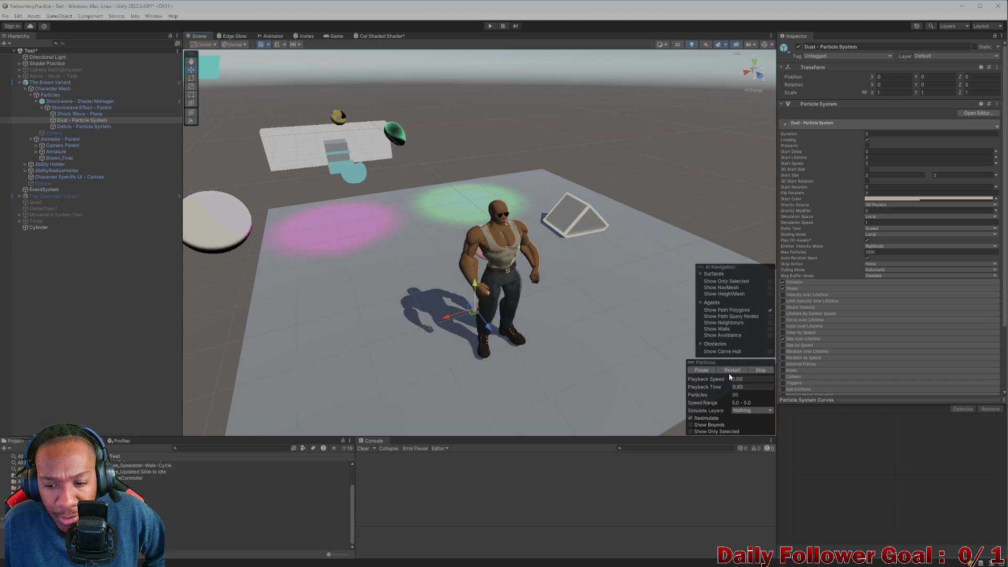
left_click(730, 371)
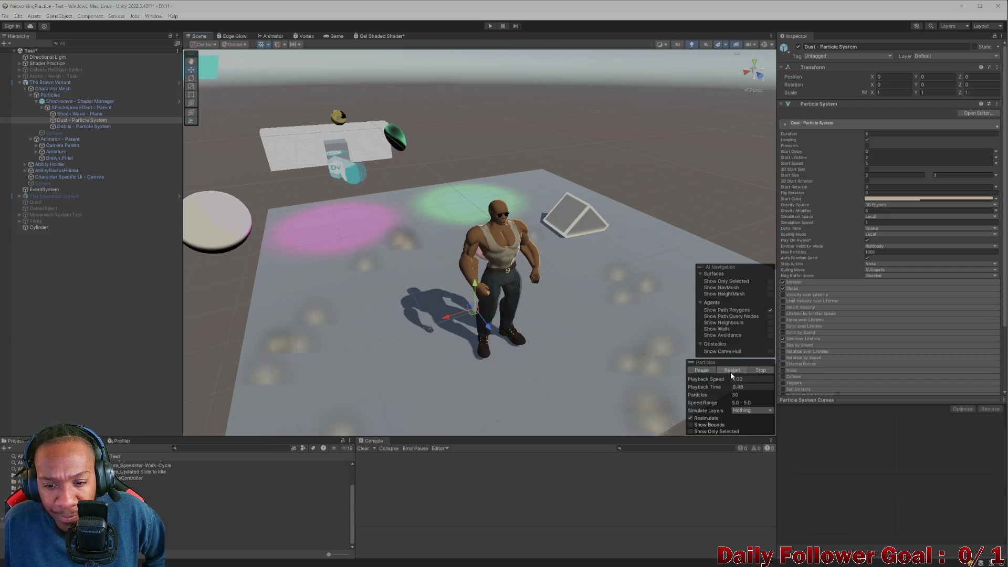
left_click(730, 371)
left_click(731, 374)
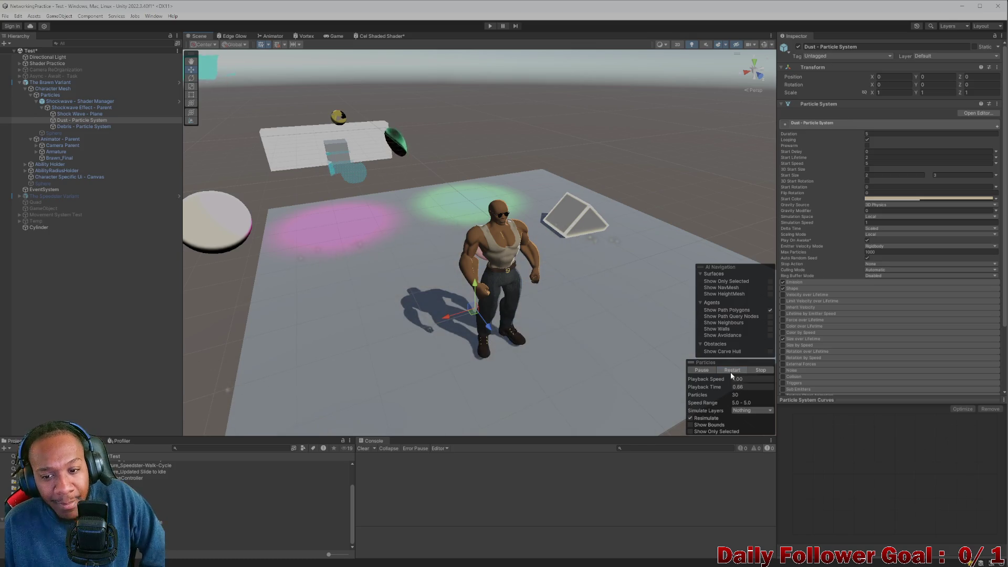
left_click(731, 374)
left_click(731, 372)
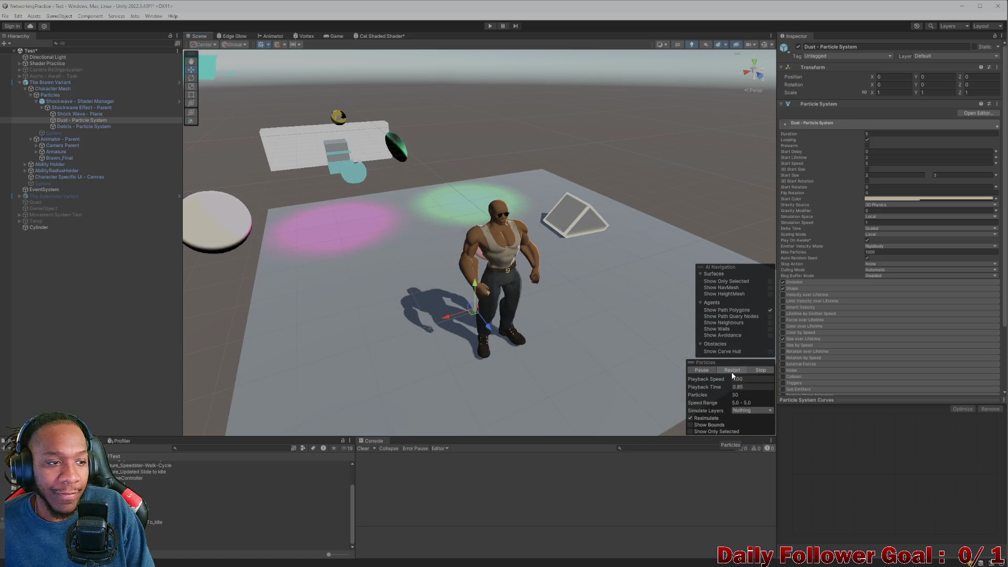
left_click(732, 372)
left_click(732, 372)
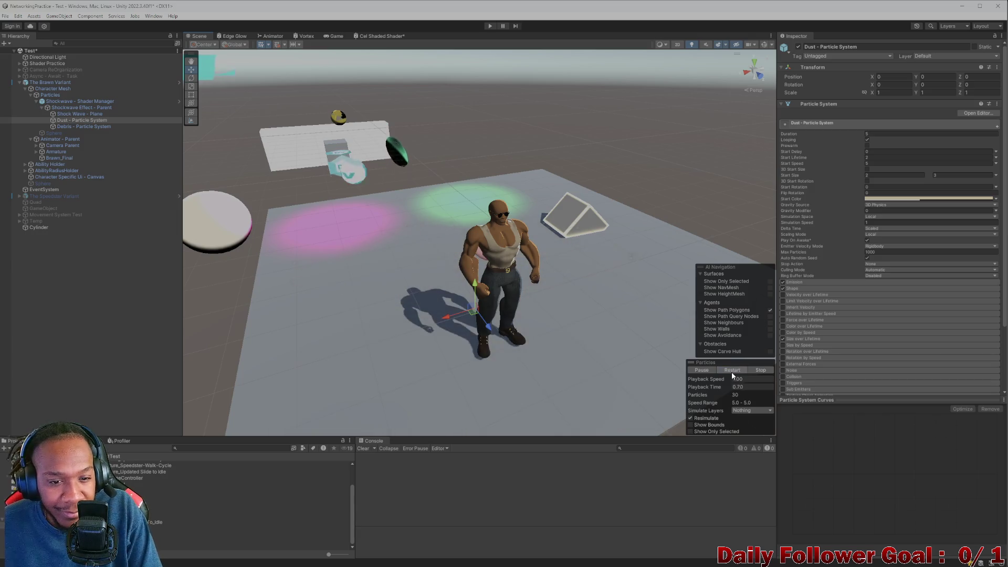
left_click(733, 373)
left_click(733, 372)
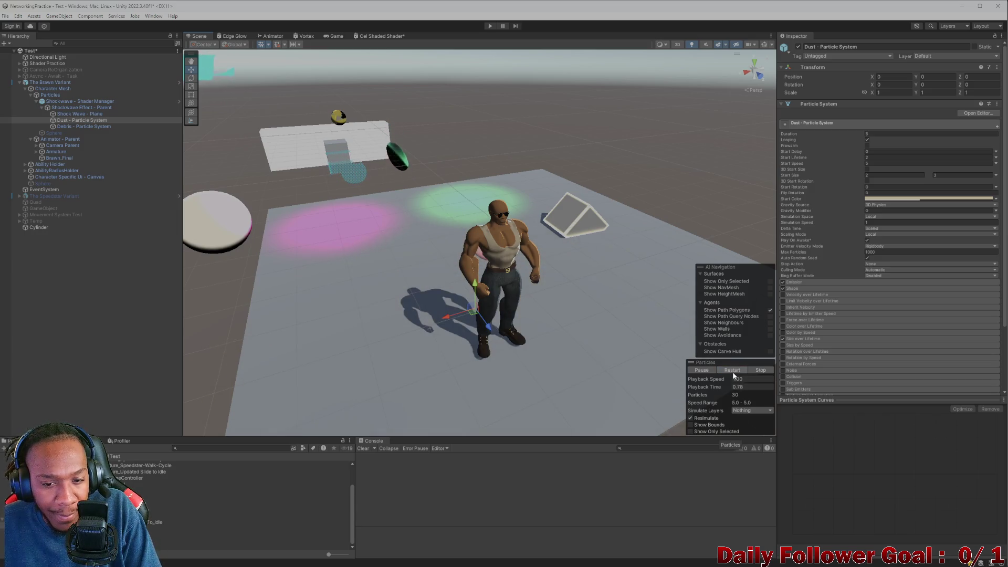
left_click(733, 372)
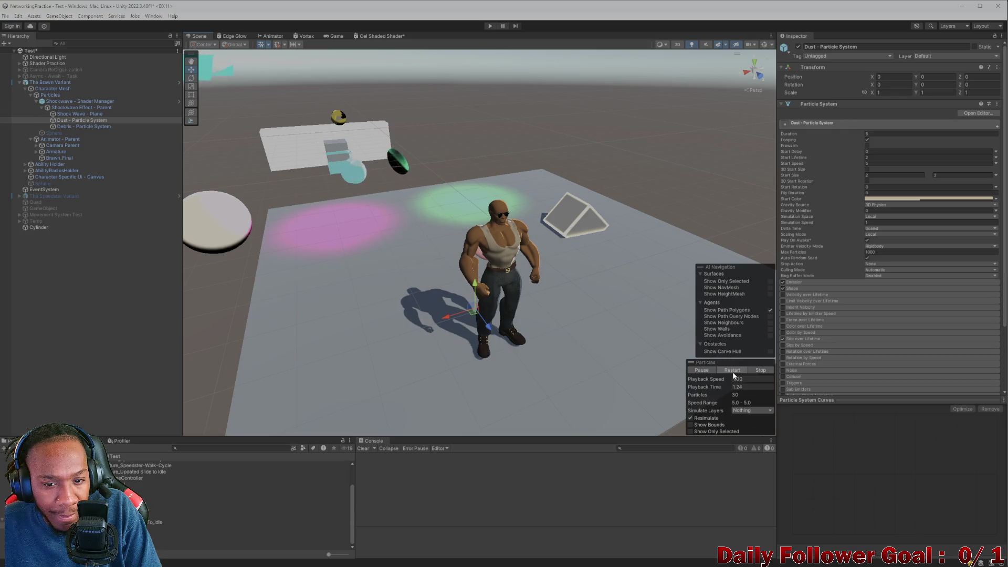
left_click(733, 373)
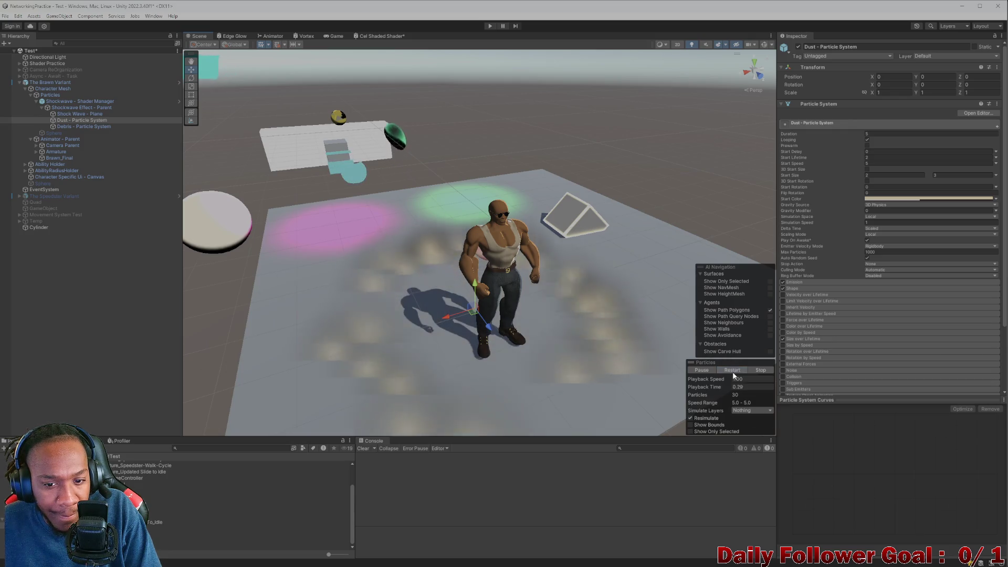
left_click(90, 113)
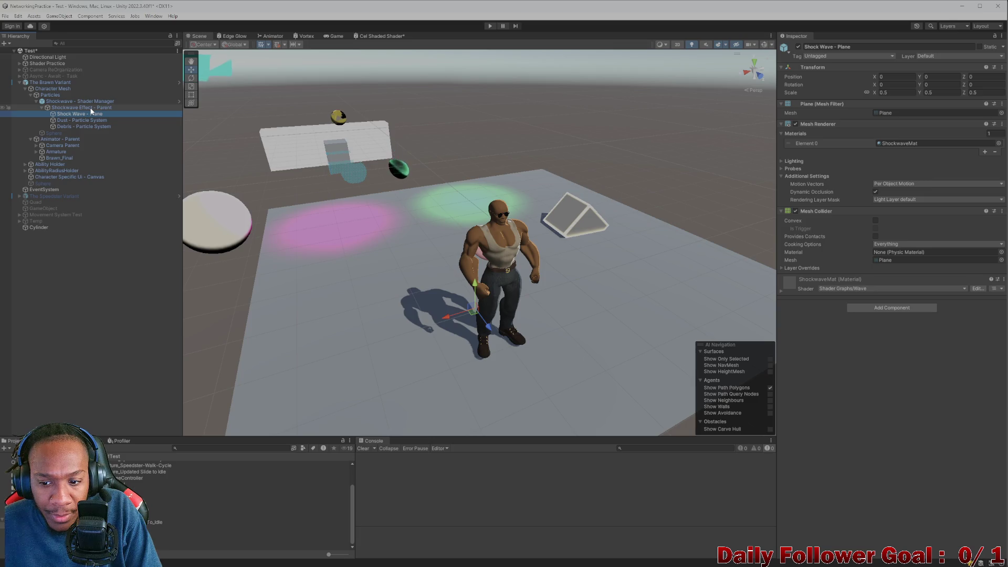
left_click(99, 120)
left_click(103, 127)
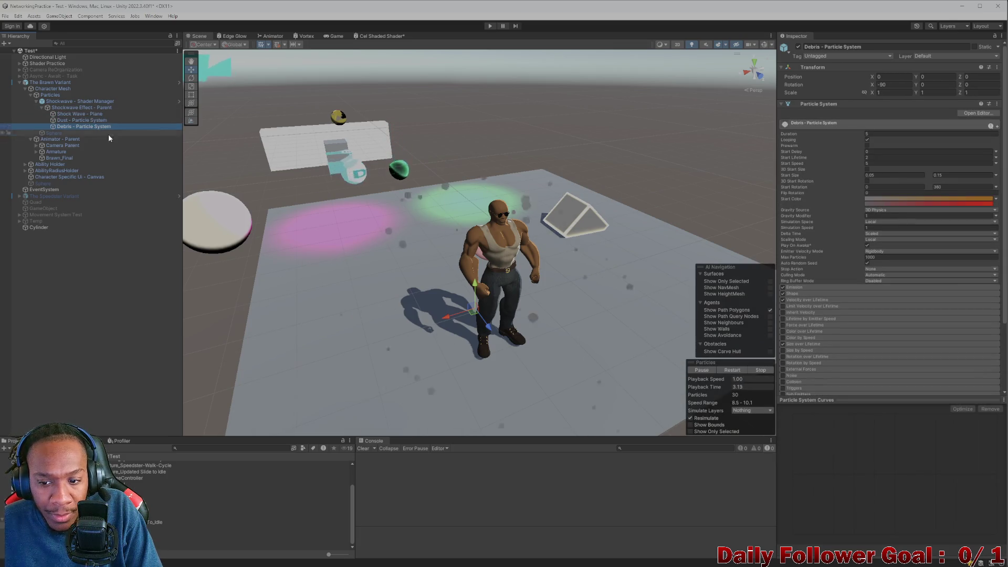
left_click(81, 120)
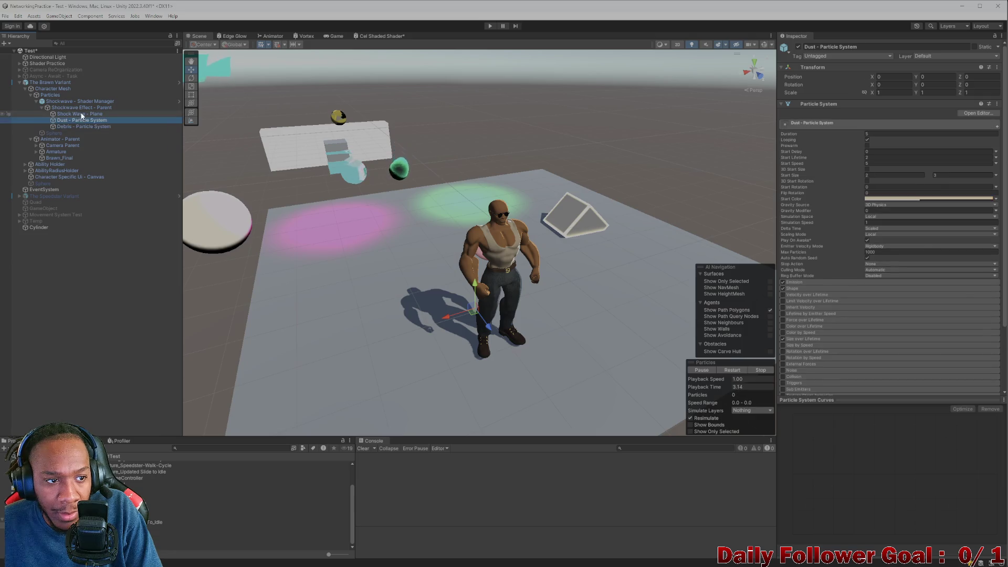
left_click(81, 113)
left_click(82, 108)
left_click(87, 101)
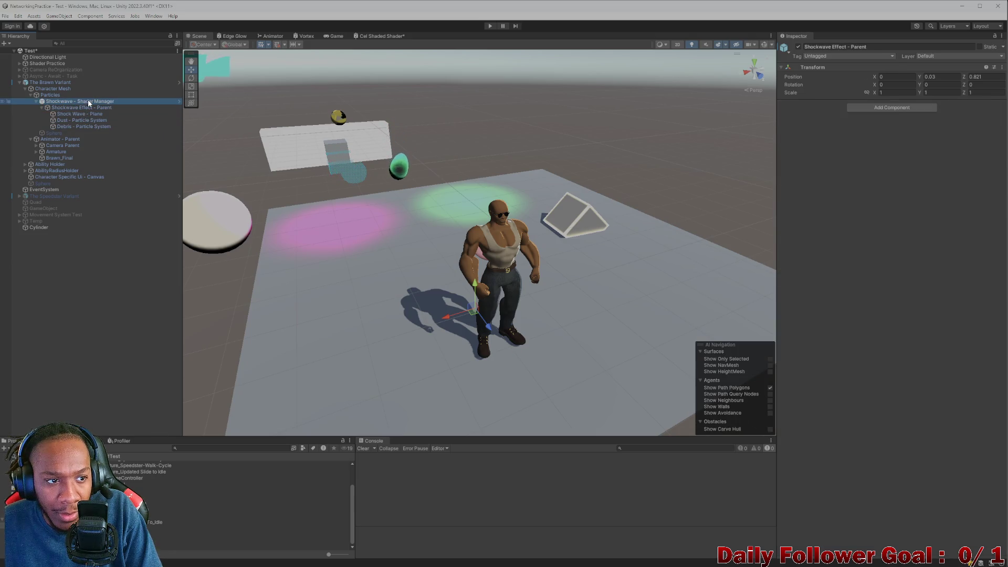
left_click(91, 122)
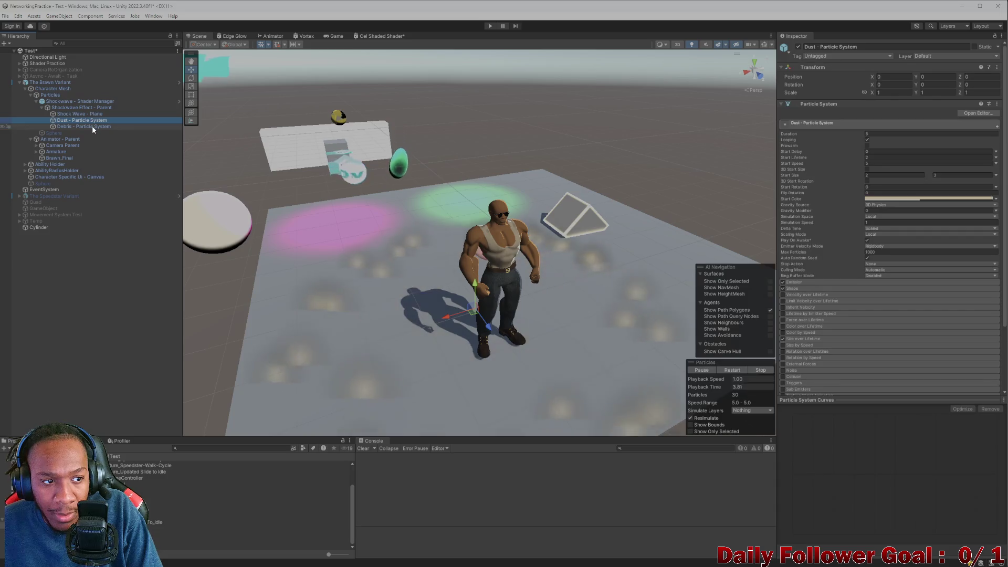
left_click(93, 125)
left_click(90, 119)
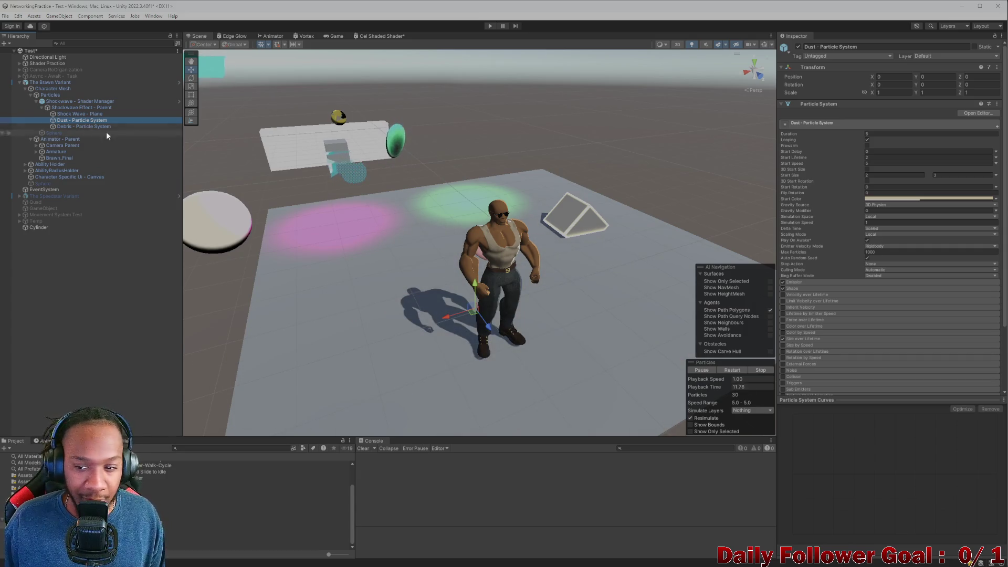
Inspect the Dust particle system's Shape and Renderer modules.
scroll(805, 298, "down", 2)
left_click(807, 247)
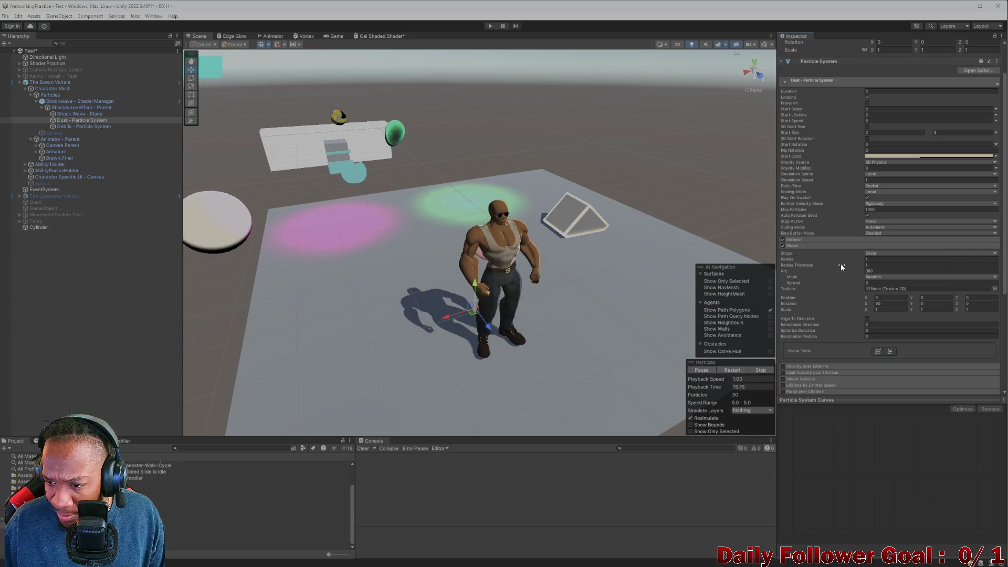
left_click(829, 246)
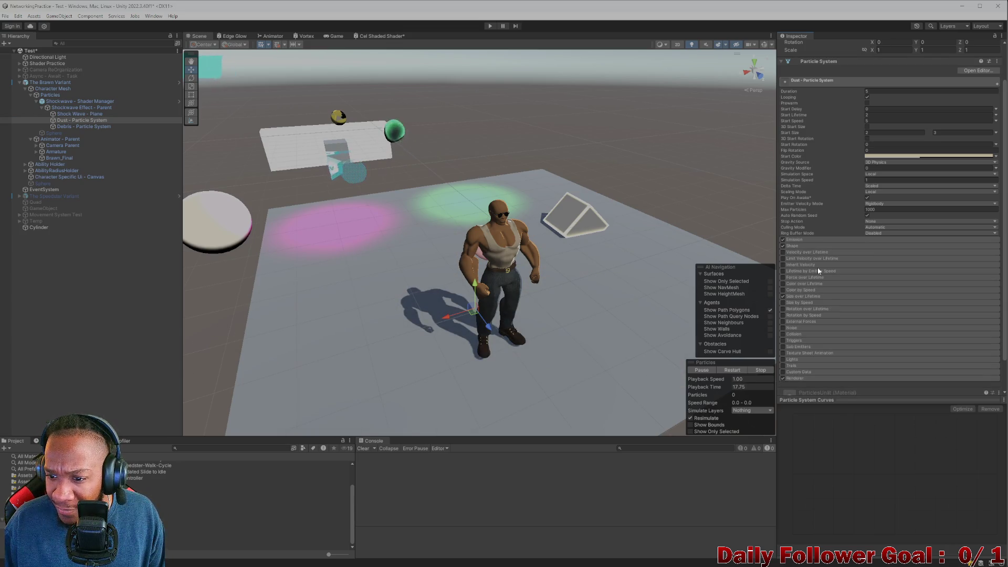
scroll(823, 360, "down", 2)
left_click(812, 340)
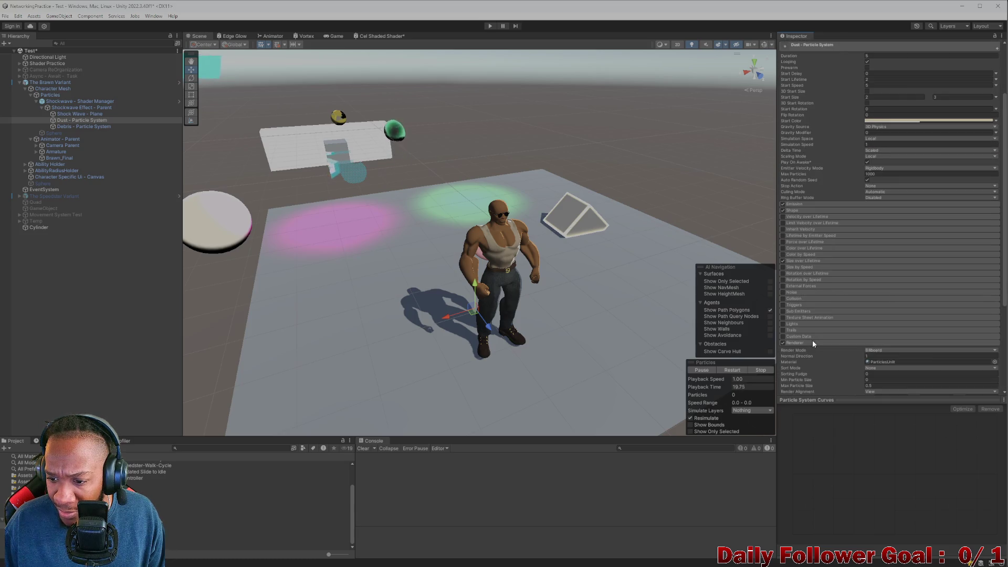
scroll(815, 333, "down", 1)
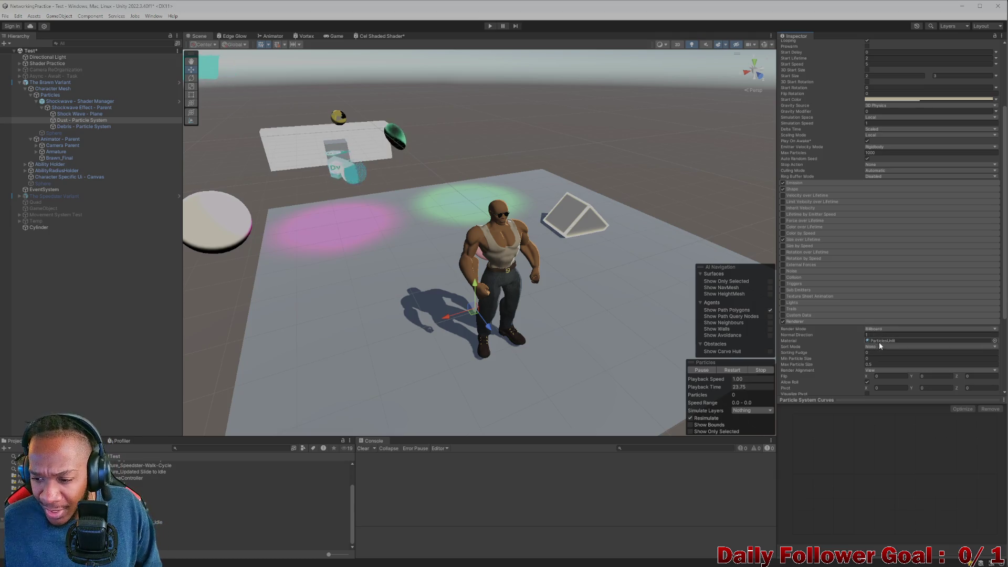
scroll(841, 284, "up", 5)
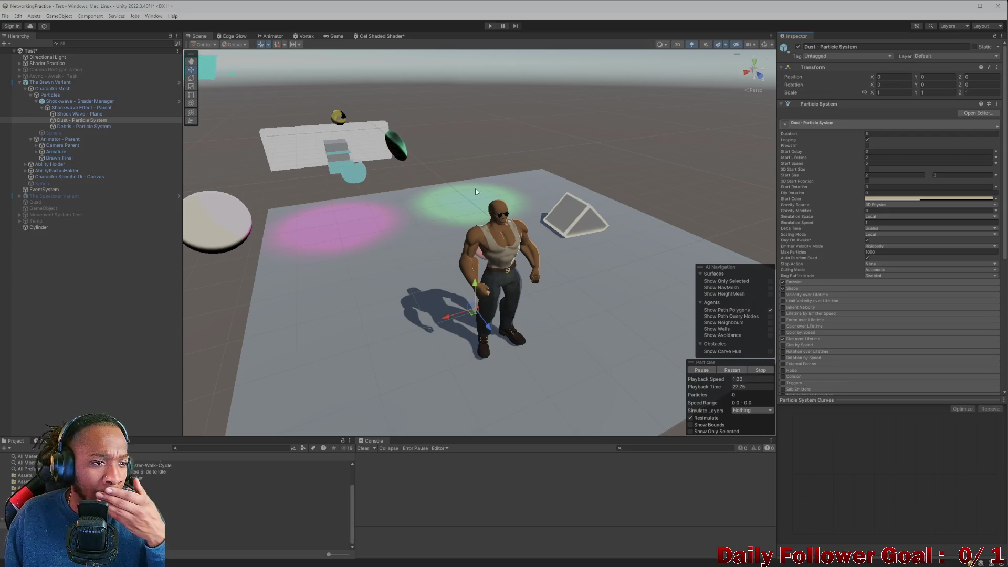
Deactivate Shockwave - Shader Manager and collapse the Particles group in the Hierarchy.
left_click(71, 107)
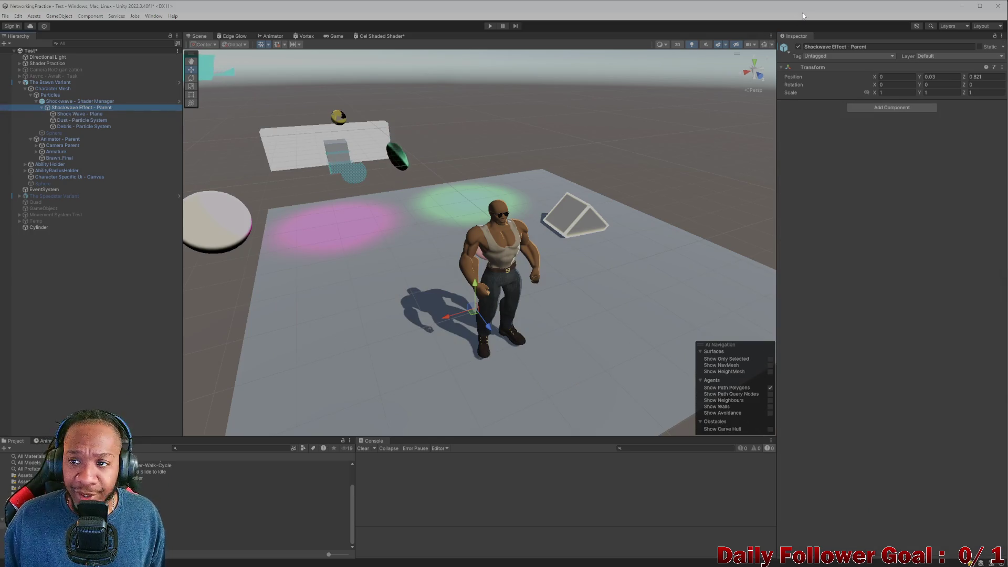
key("Up")
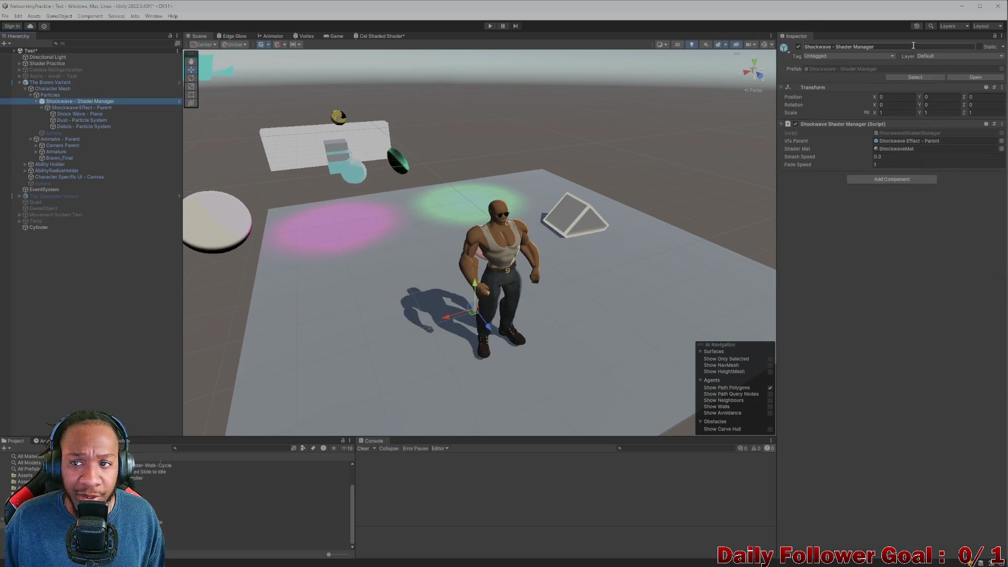
left_click(797, 47)
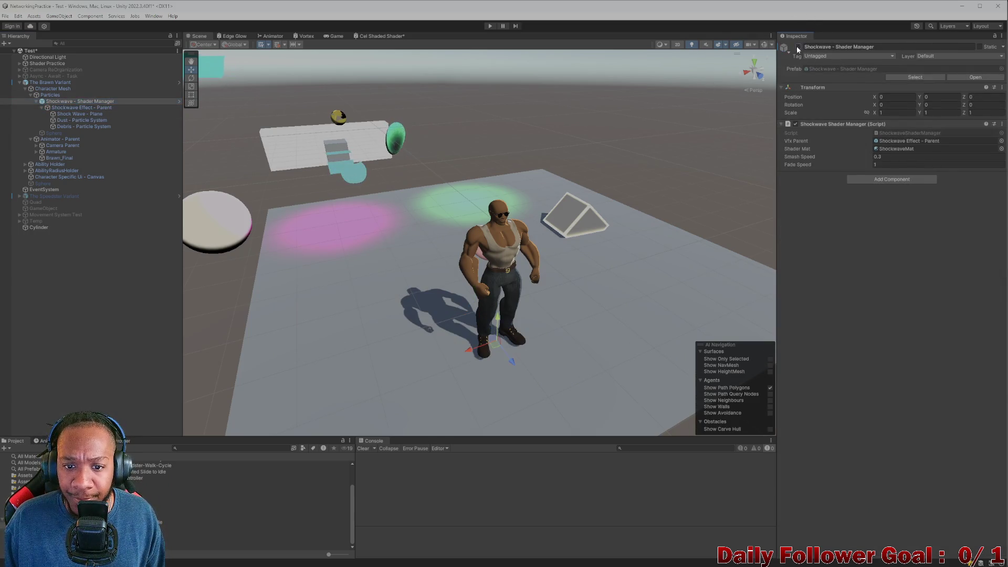
left_click(31, 95)
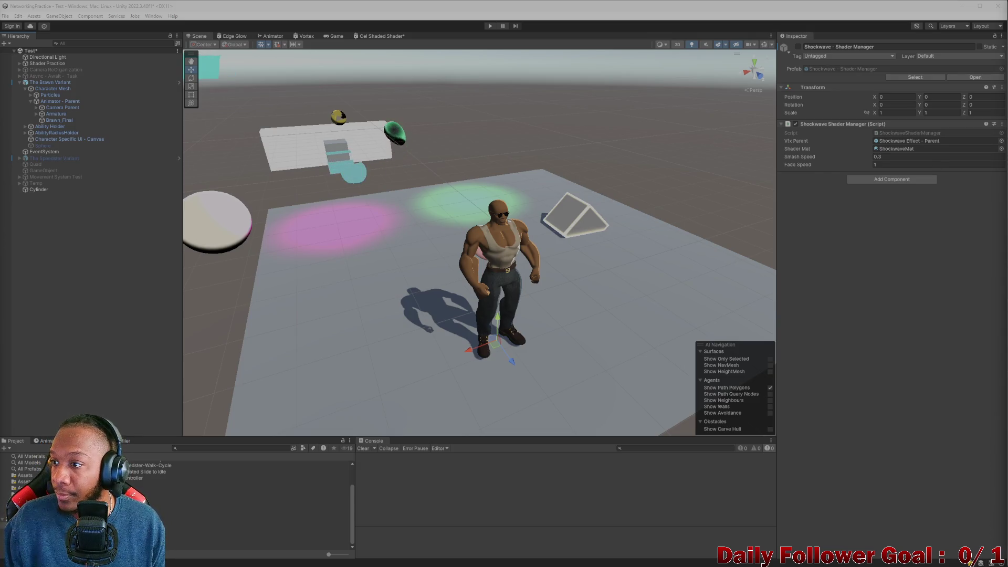
Filter the steam search to Videos and open 'How to make Hot Steam in Unity VFX Graph'.
key("alt+Tab")
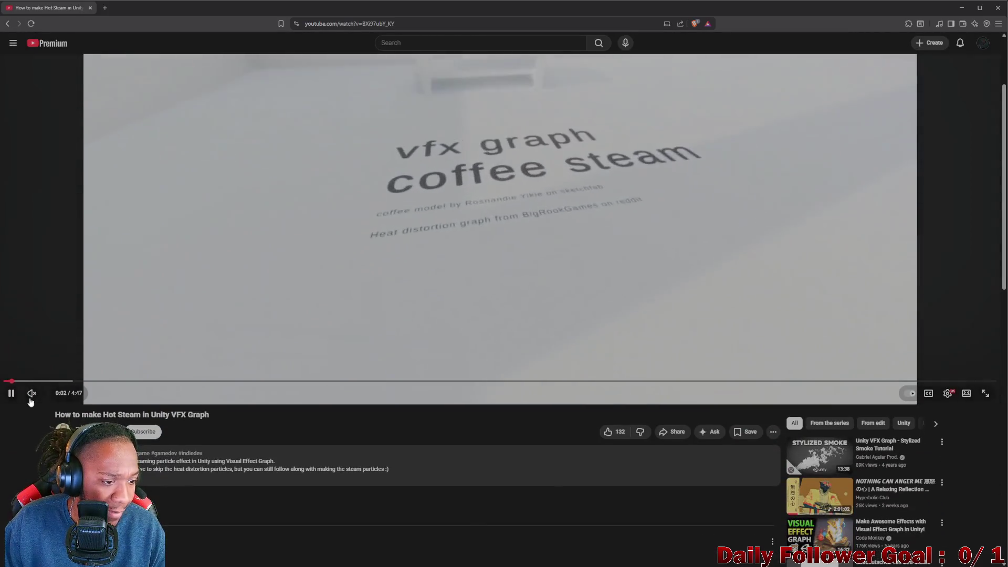
left_click(31, 397)
left_click(8, 25)
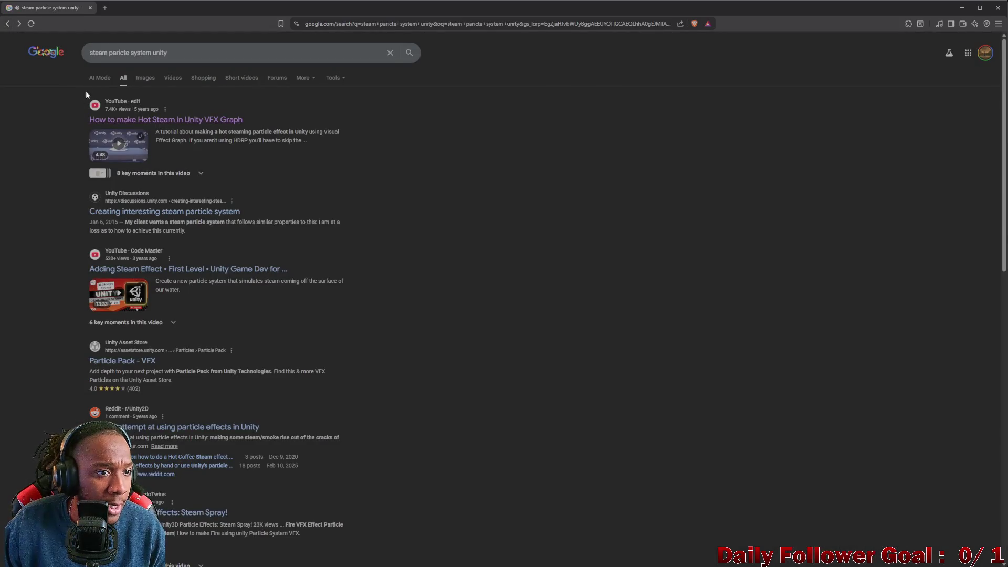
left_click(168, 78)
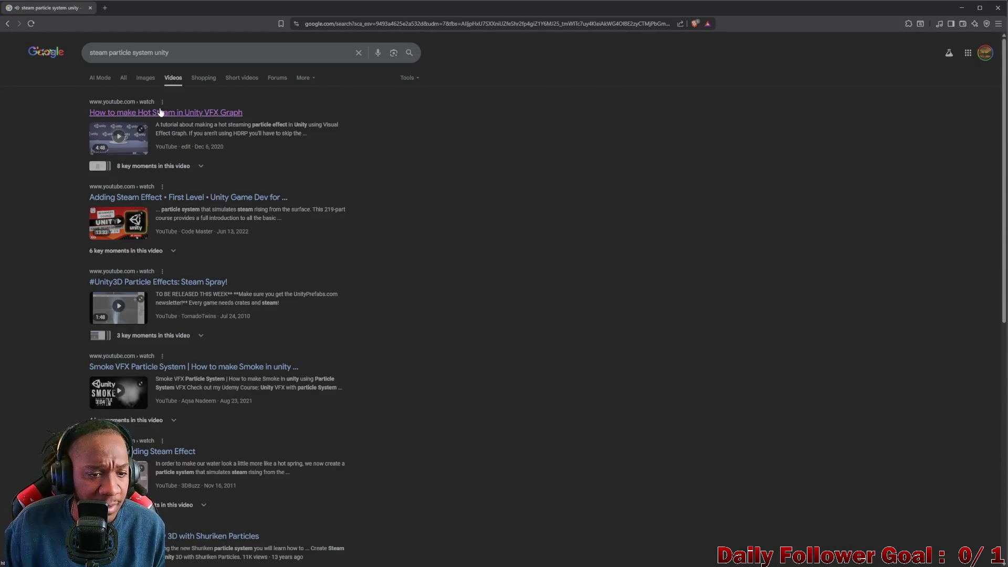
scroll(203, 209, "down", 5)
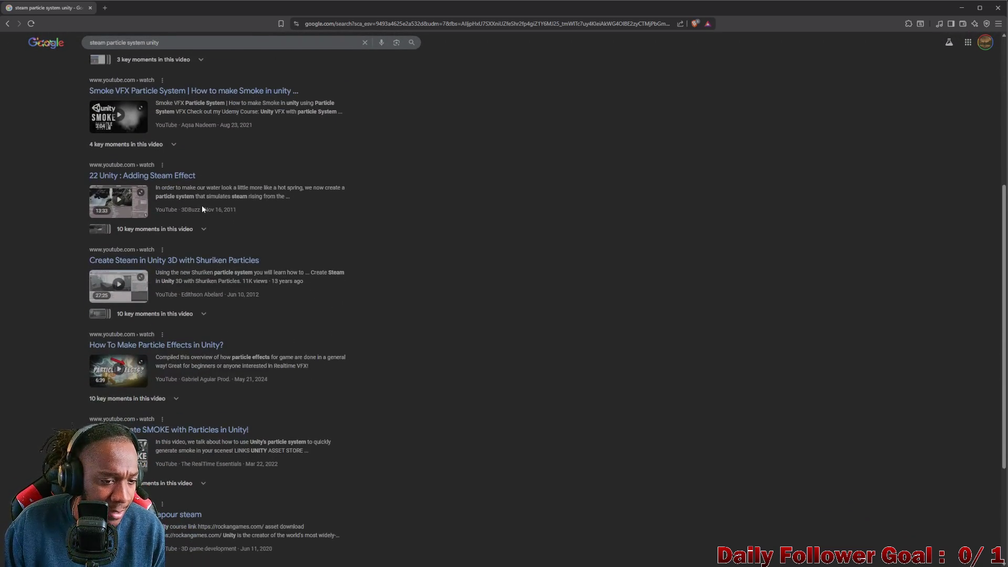
scroll(193, 196, "up", 3)
scroll(193, 196, "up", 3)
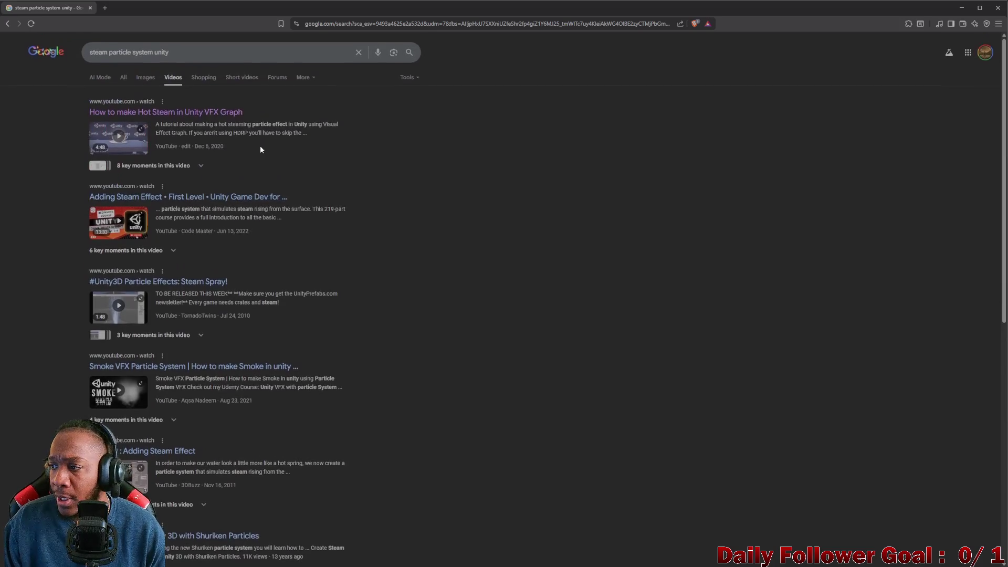
left_click(134, 131)
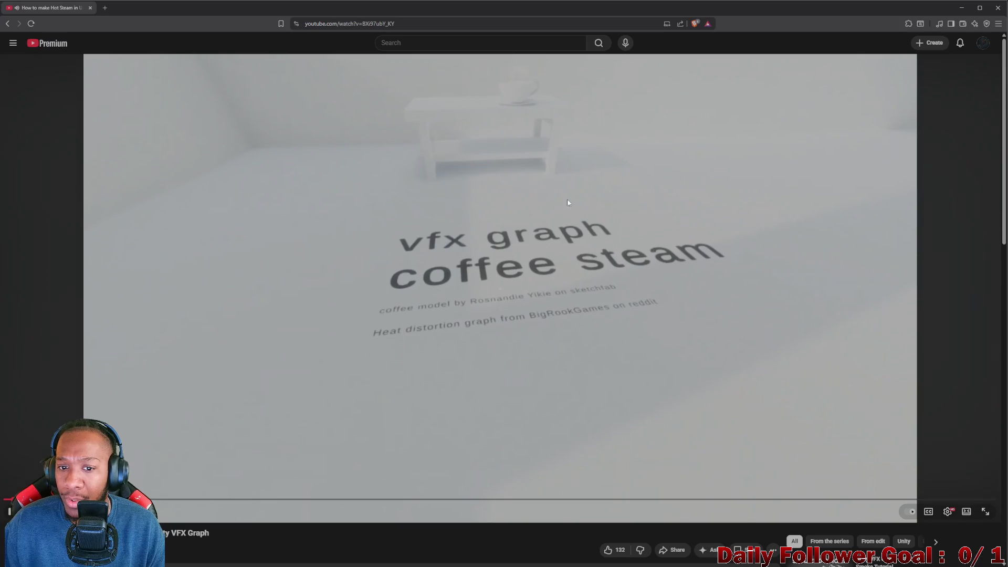
Pause and resume the Hot Steam tutorial, watching until its VFX graph Spawn and Initialize blocks appear.
left_click(568, 203)
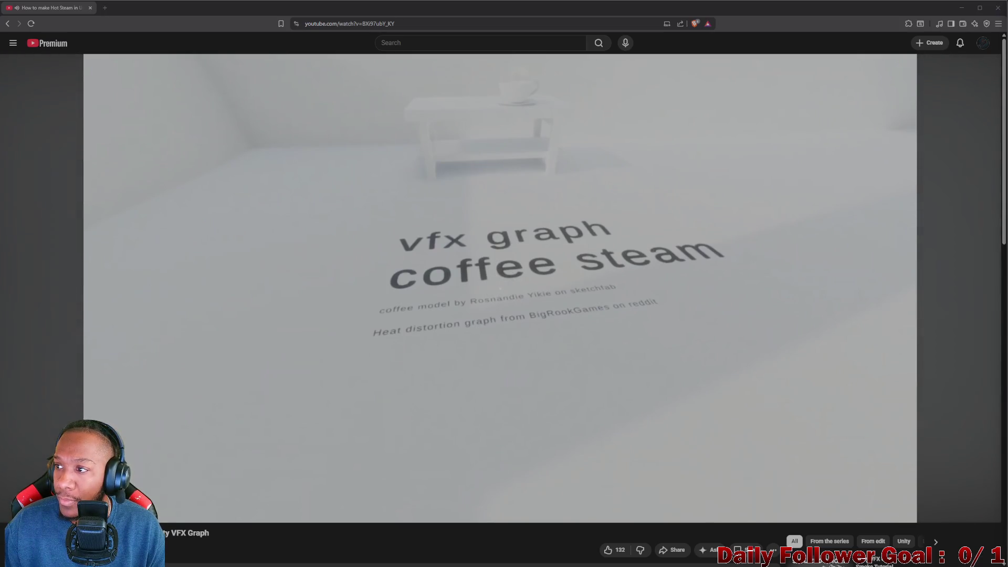
left_click(572, 329)
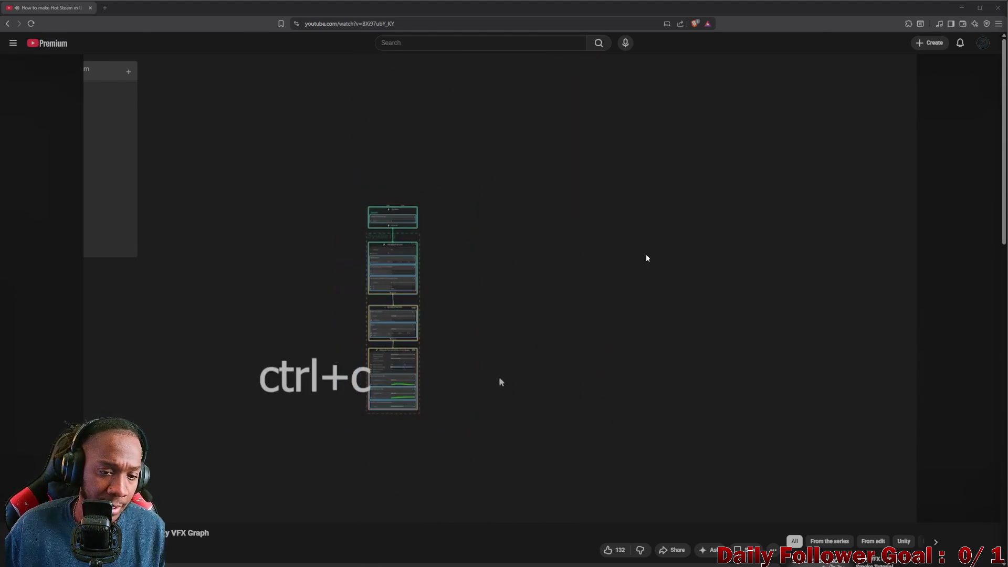
mouse_move(615, 227)
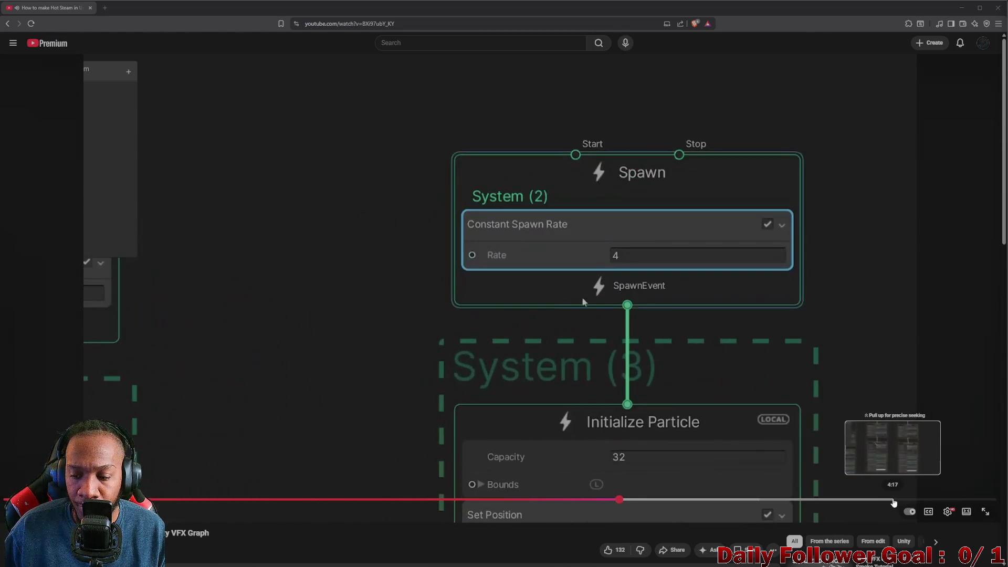
Jump the YouTube steam tutorial to about 4:19, review the steaming coffee cup, and close the tab.
left_click(902, 501)
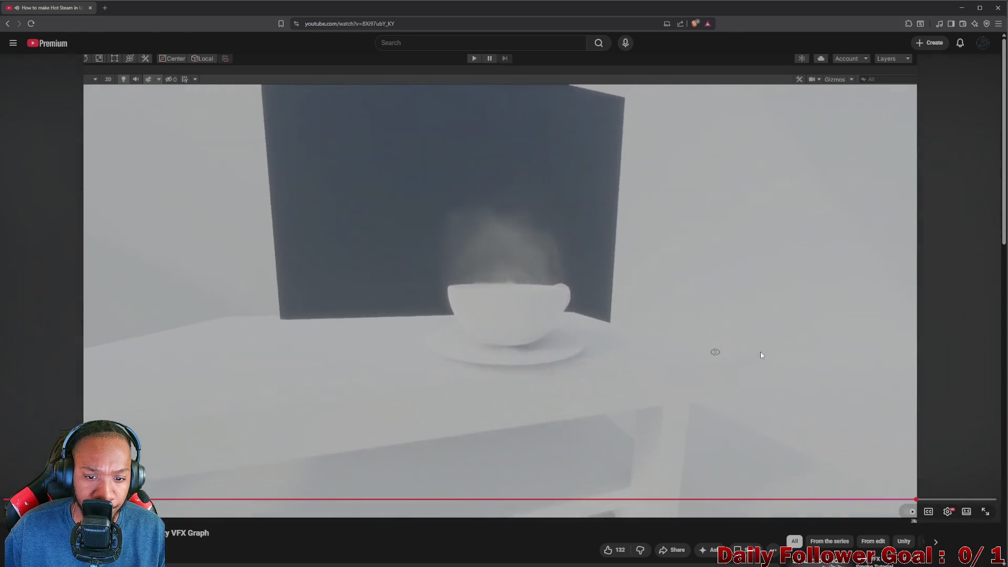
left_click(735, 337)
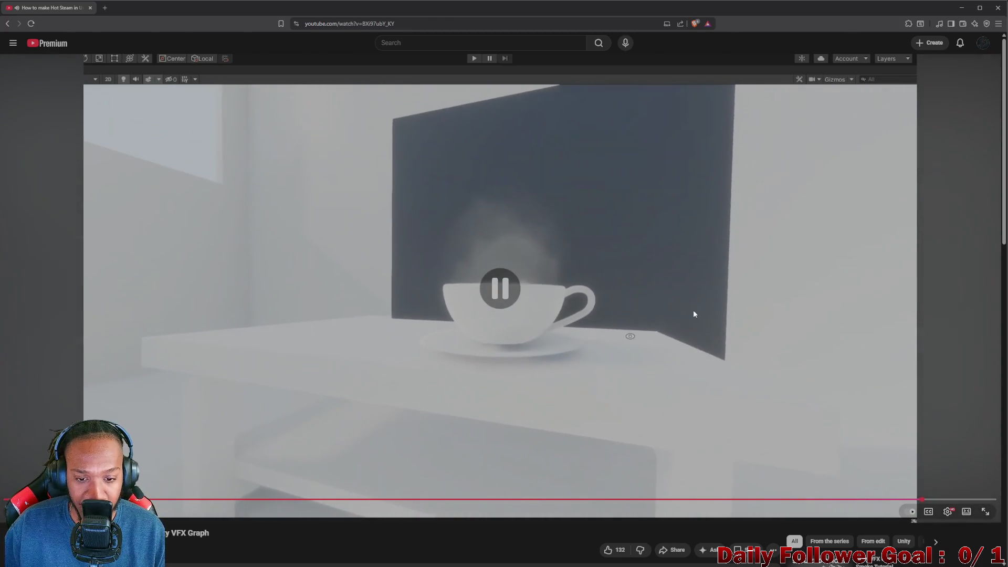
left_click(686, 328)
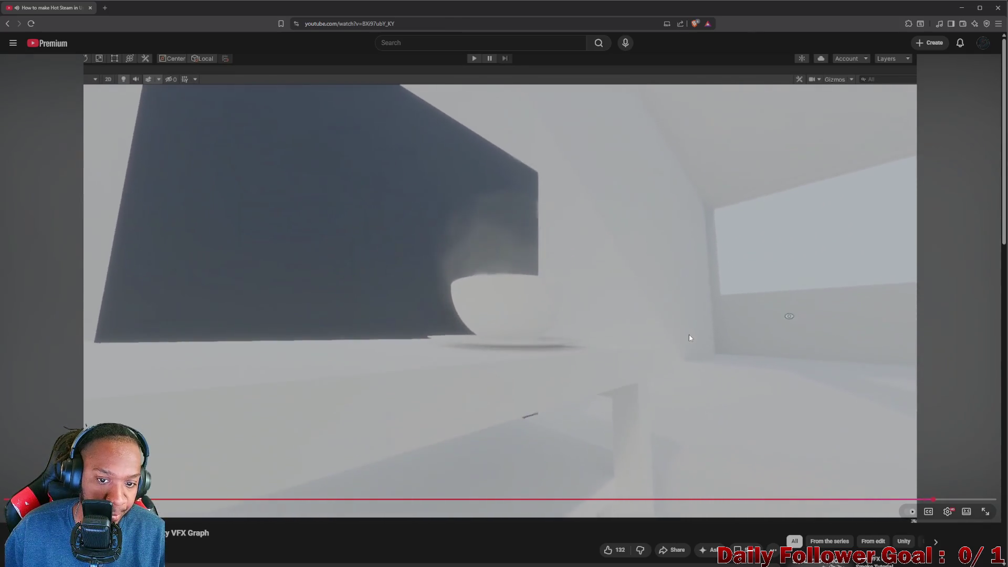
left_click(689, 335)
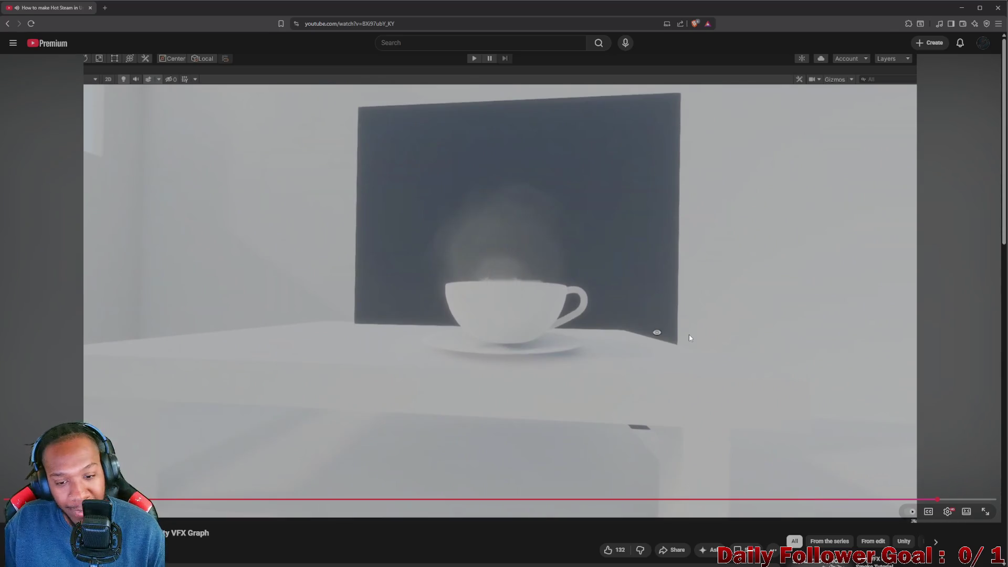
left_click(689, 337)
left_click(687, 339)
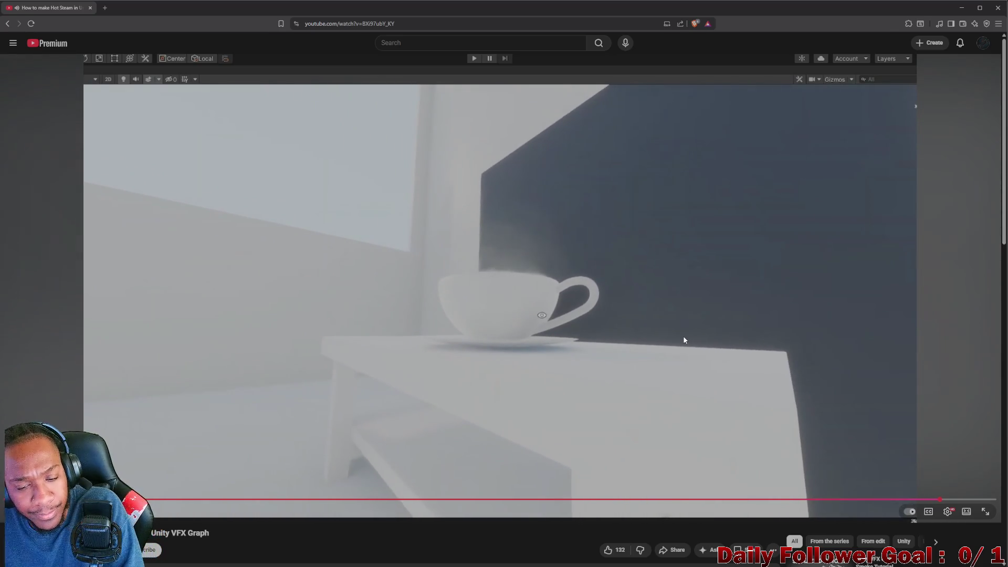
left_click(91, 10)
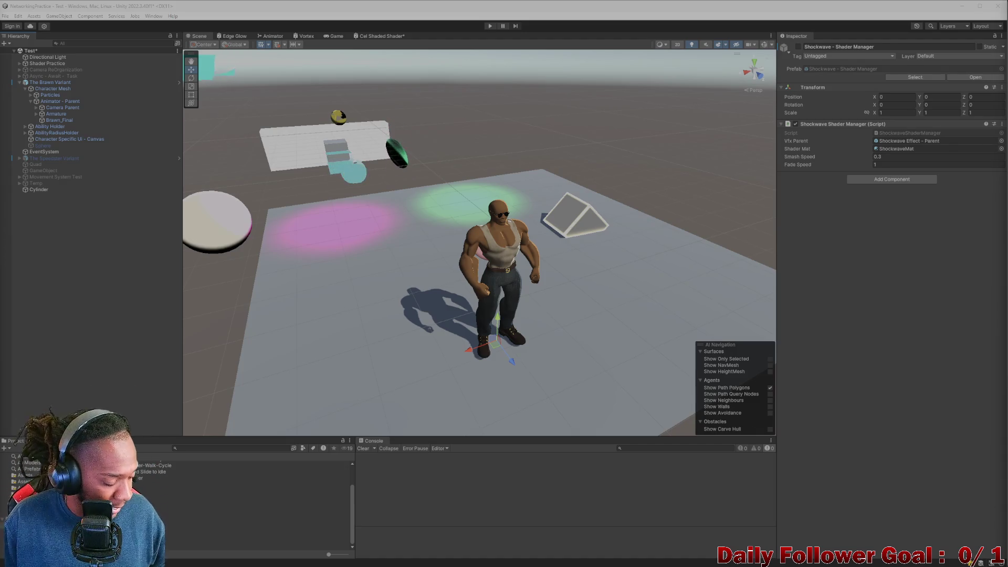
Clear the selection so the Shockwave - Shader Manager no longer shows in the Inspector.
mouse_move(504, 566)
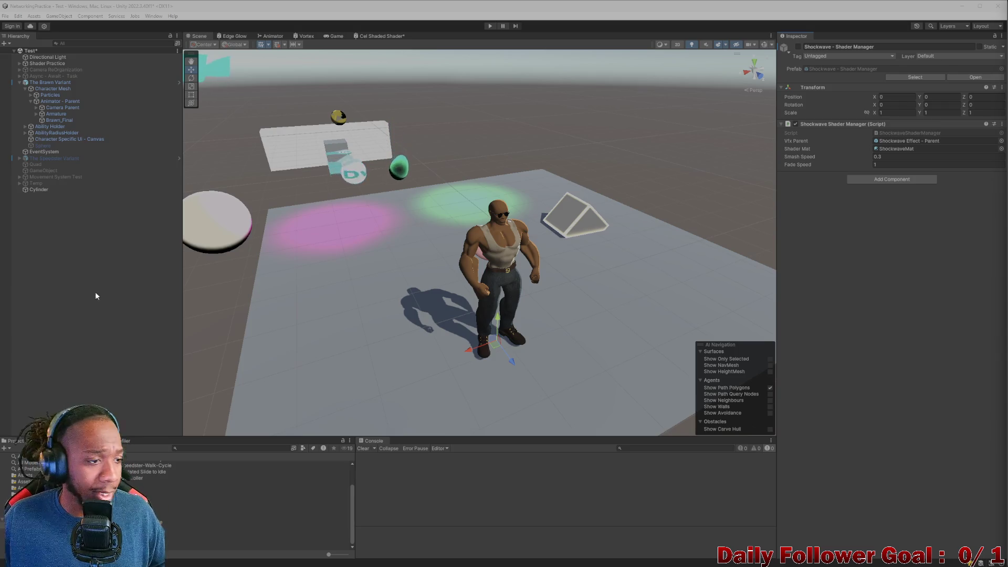
left_click(120, 264)
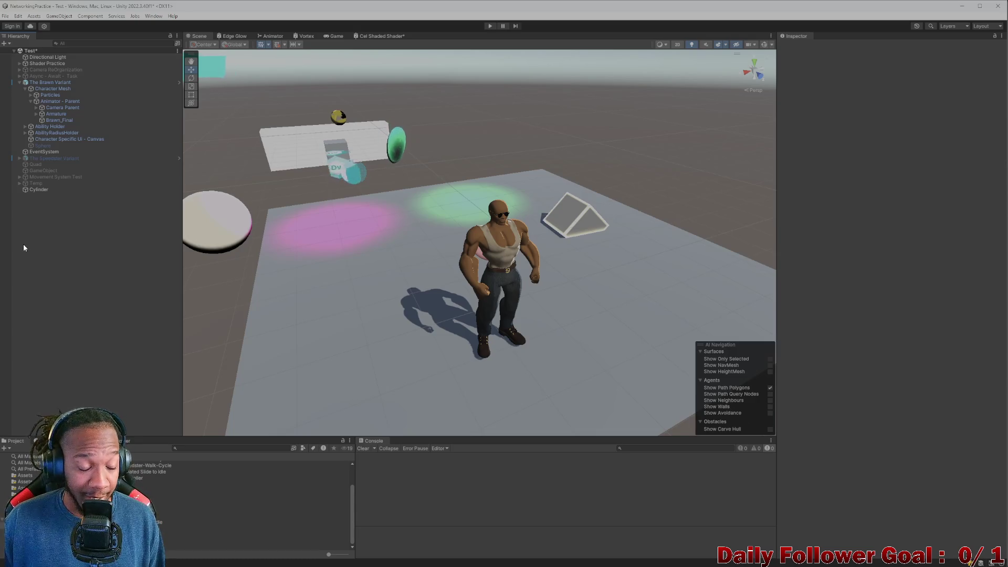
Create a new 3D Sphere object from the Hierarchy context menu.
mouse_move(368, 210)
left_mouse_down()
mouse_move(408, 196)
mouse_move(515, 254)
mouse_move(443, 237)
mouse_move(459, 272)
mouse_move(486, 293)
mouse_move(404, 283)
mouse_move(465, 309)
mouse_move(453, 309)
mouse_move(530, 302)
mouse_move(480, 311)
mouse_move(450, 294)
mouse_move(417, 298)
mouse_move(473, 290)
mouse_move(442, 282)
left_mouse_up()
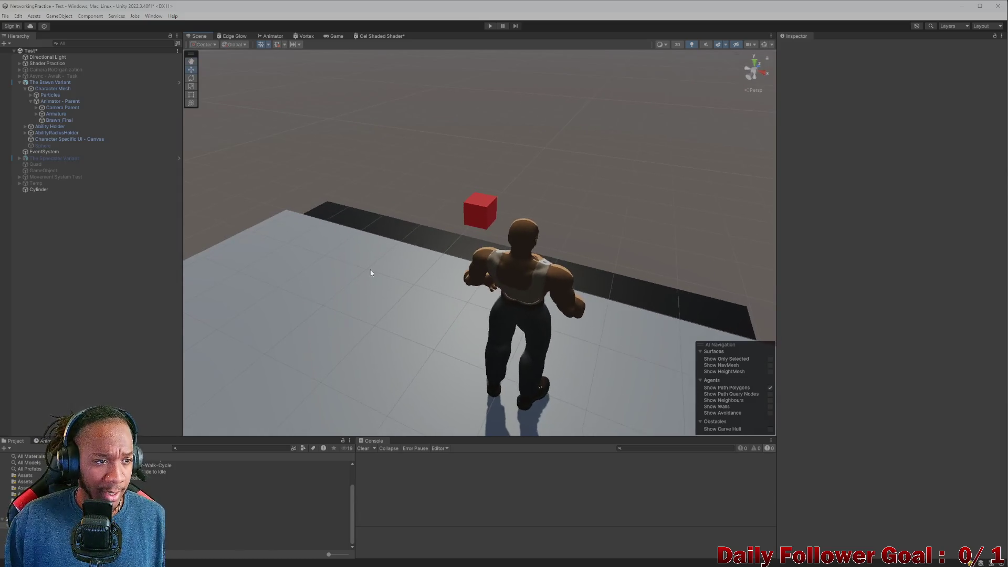
right_click(53, 257)
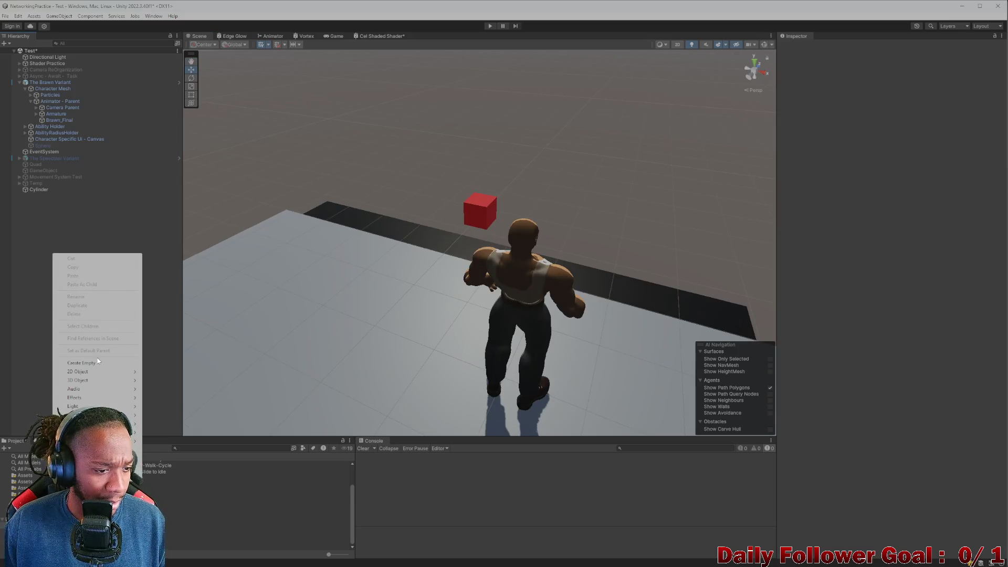
mouse_move(96, 382)
left_click(163, 390)
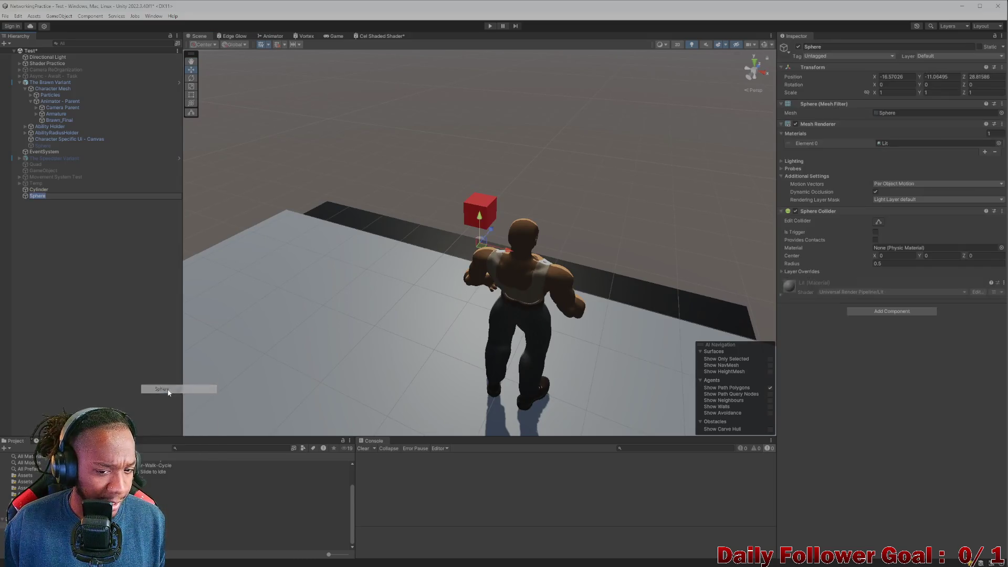
Move the sphere over Brawn's torso, to position -7.848, 1.72, 10.755.
left_click_drag(506, 259, 472, 296)
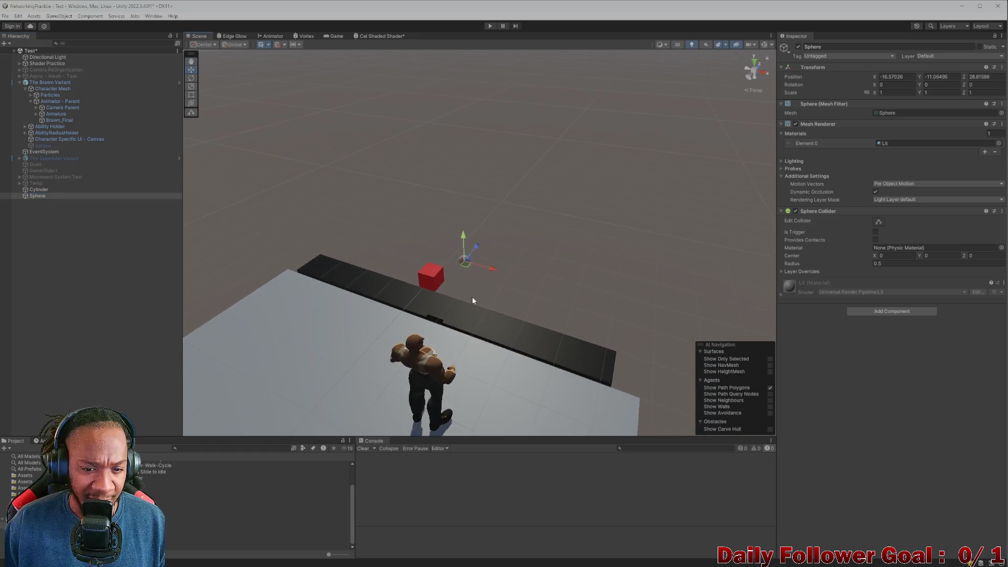
left_click(471, 253, "shift")
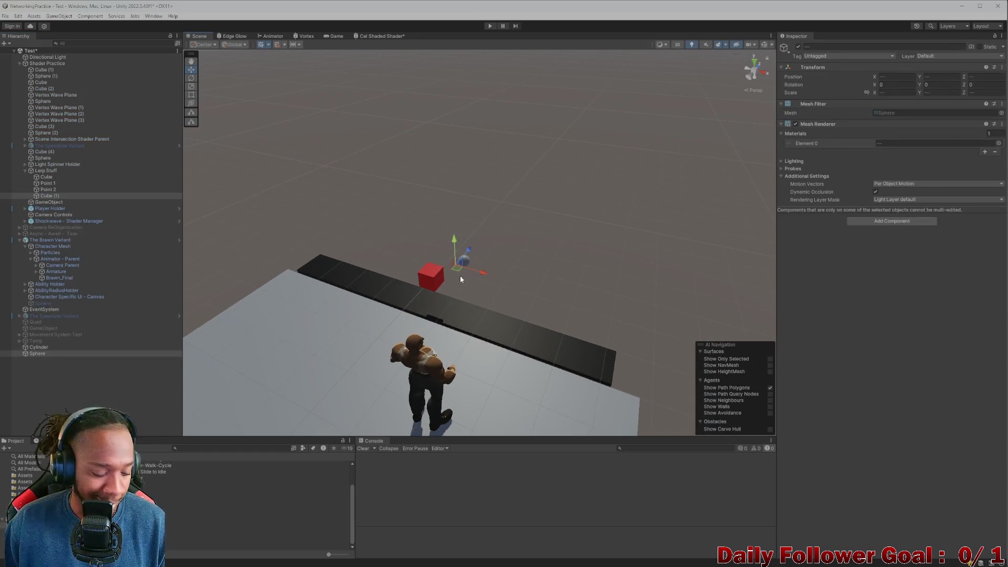
left_click(462, 261)
left_click_drag(463, 260, 351, 380)
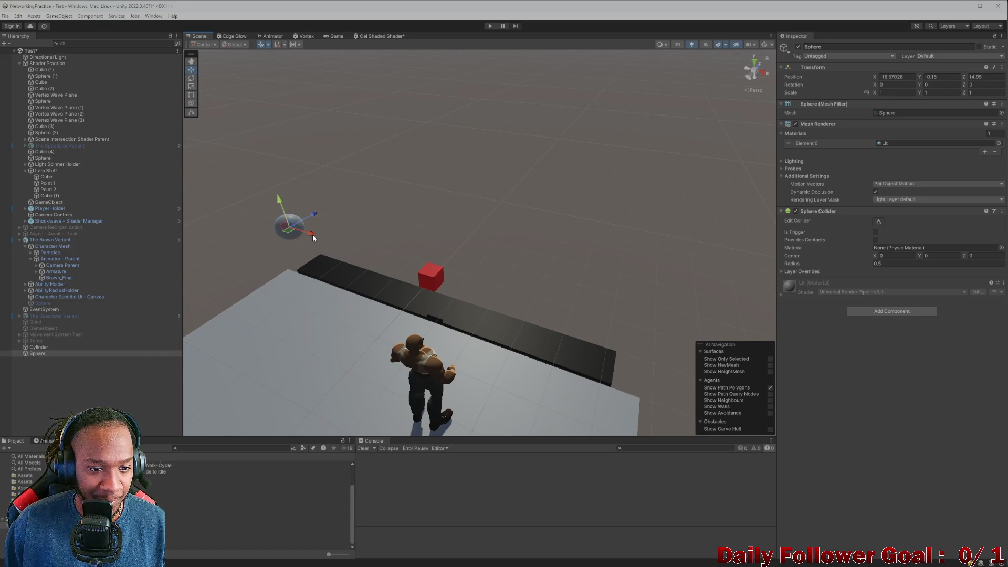
left_click_drag(313, 237, 475, 339)
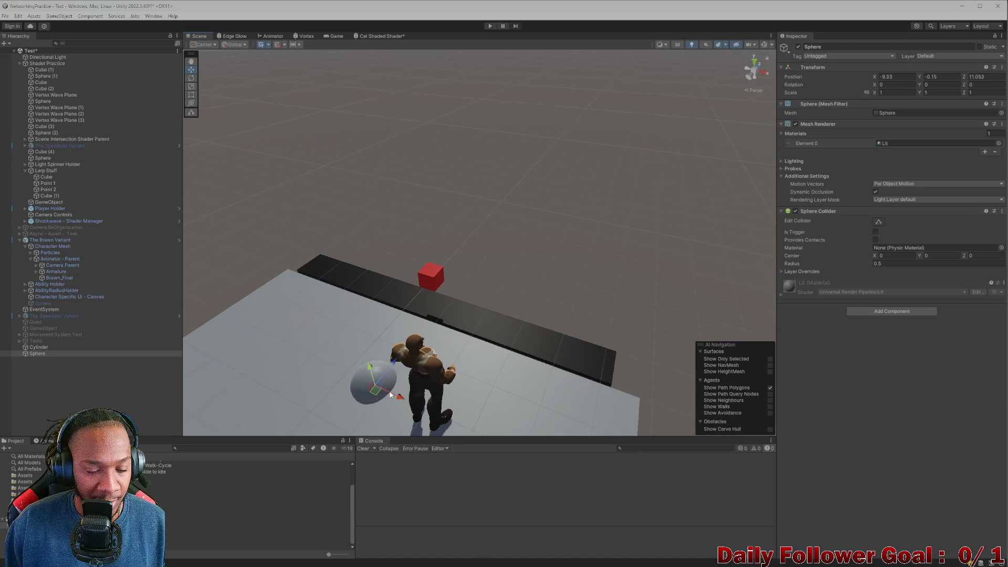
scroll(391, 395, "up", 3)
mouse_move(401, 261)
left_mouse_down()
mouse_move(385, 219)
mouse_move(459, 241)
left_mouse_up()
left_click(462, 225)
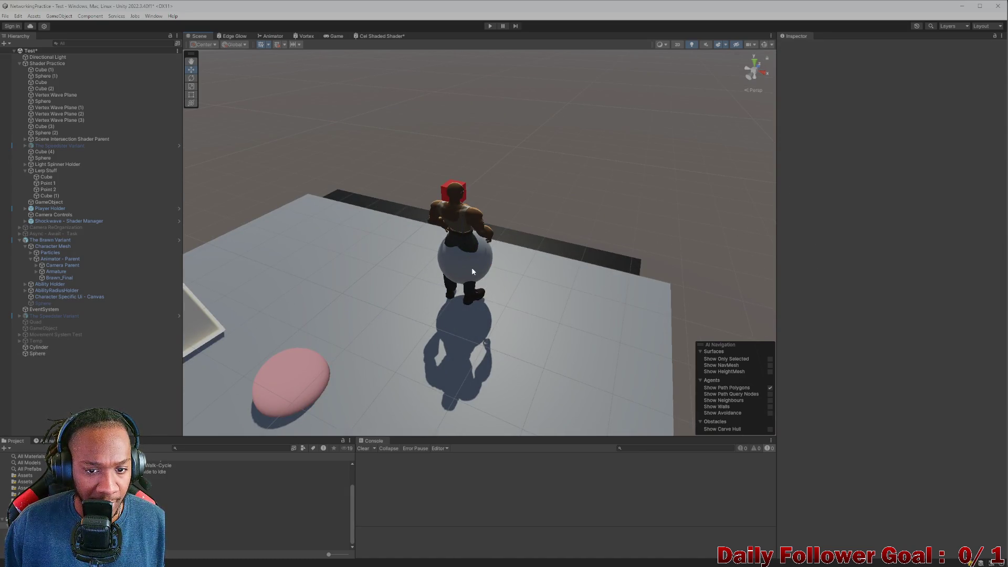
left_click(472, 271)
left_click_drag(457, 244, 443, 198)
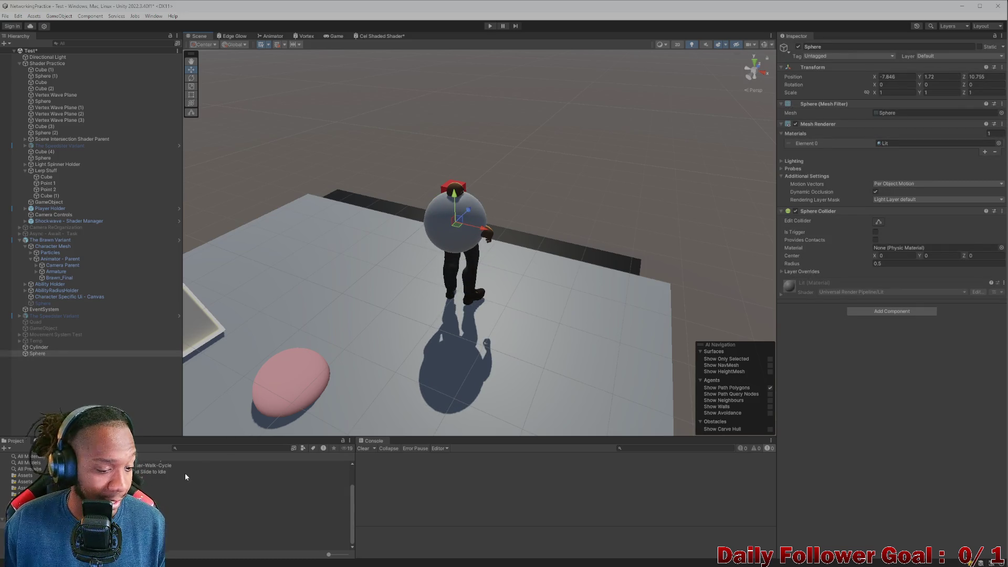
Search the Project for 'vort' and apply the Vortex Layered 02 material to the sphere.
left_click(210, 448)
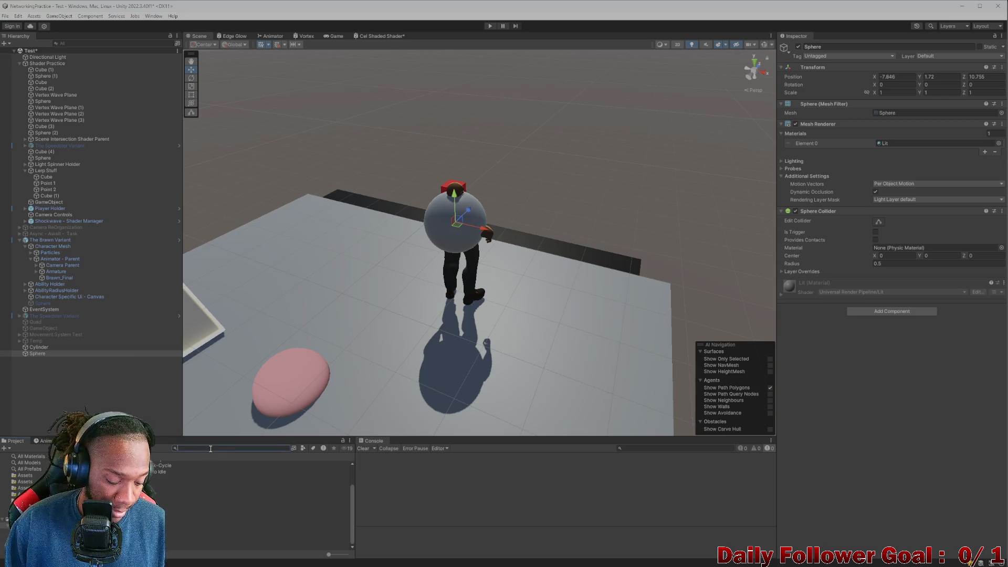
type("vort")
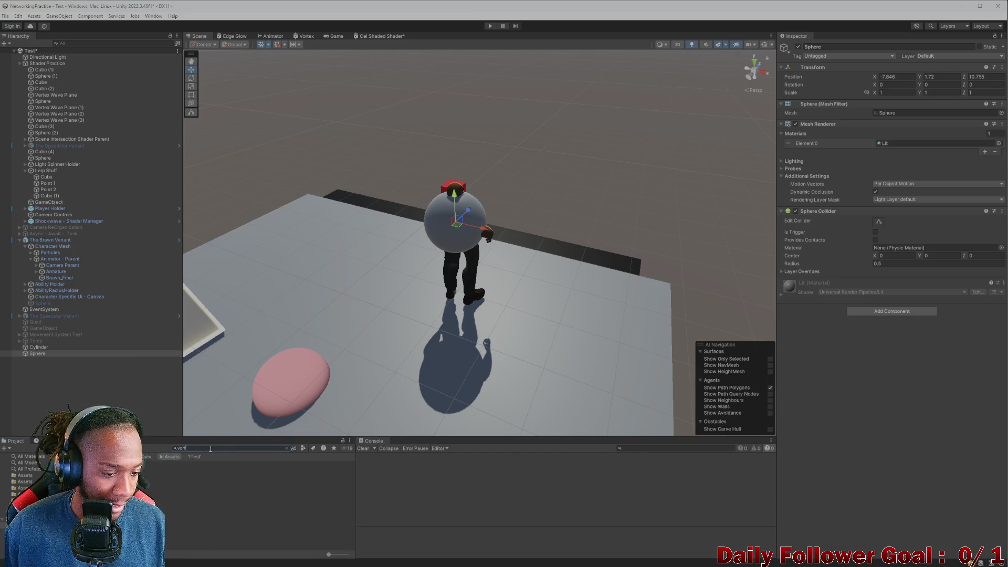
left_click(247, 482)
left_click(247, 489)
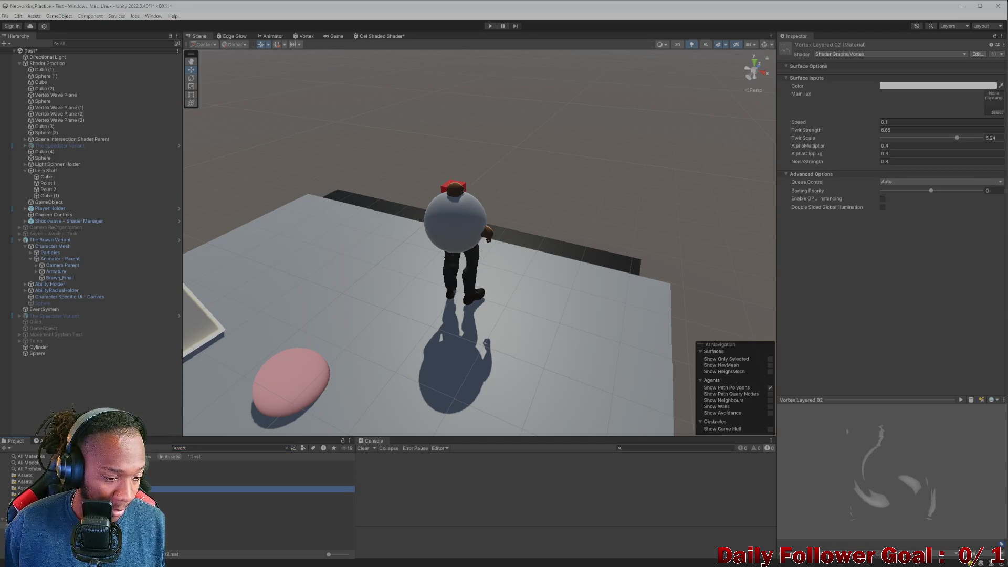
mouse_move(247, 489)
left_mouse_down()
mouse_move(525, 236)
mouse_move(455, 214)
left_mouse_up()
Orbit around Brawn to review the swirl, then lower TwirlStrength from 6.65 to 3.18.
scroll(451, 244, "up", 5)
scroll(451, 244, "down", 2)
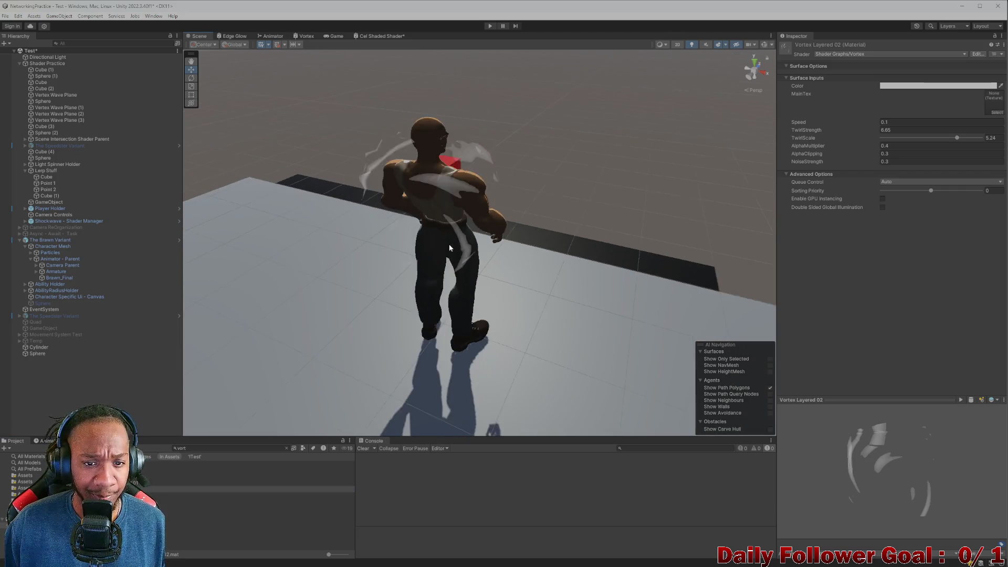
scroll(446, 244, "down", 2)
left_click_drag(407, 241, 421, 232)
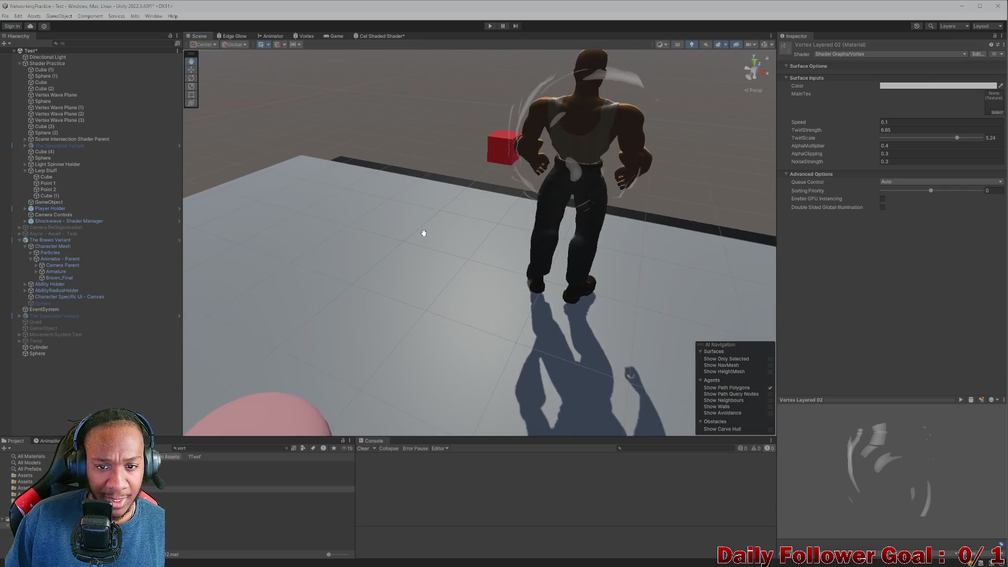
scroll(562, 179, "up", 2)
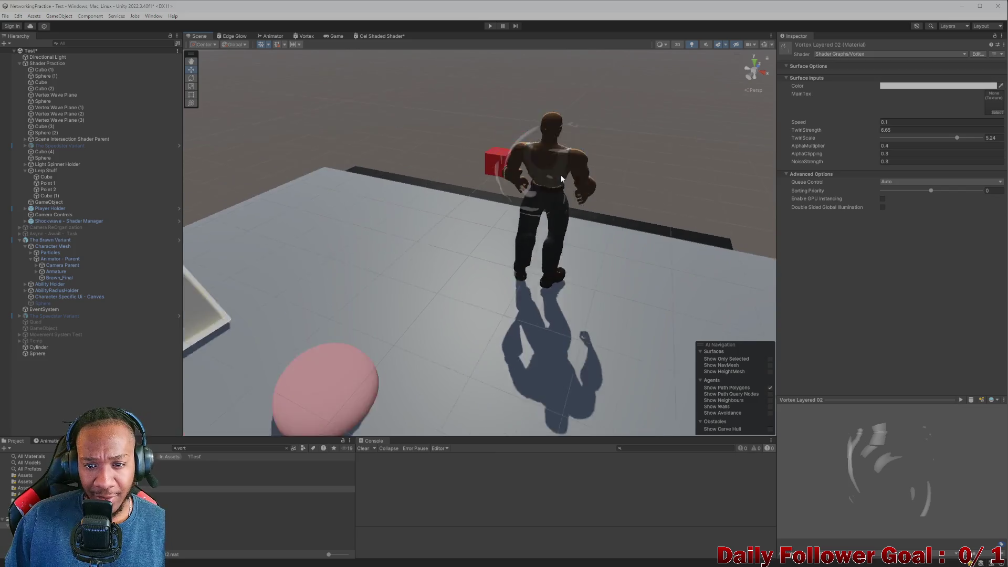
scroll(562, 179, "down", 3)
scroll(551, 239, "up", 4)
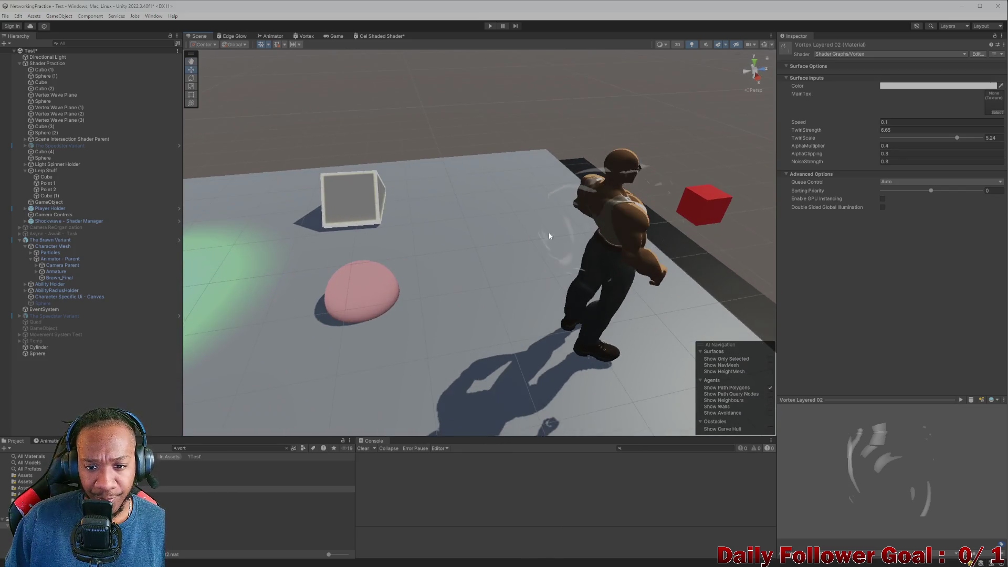
left_click_drag(549, 233, 550, 258)
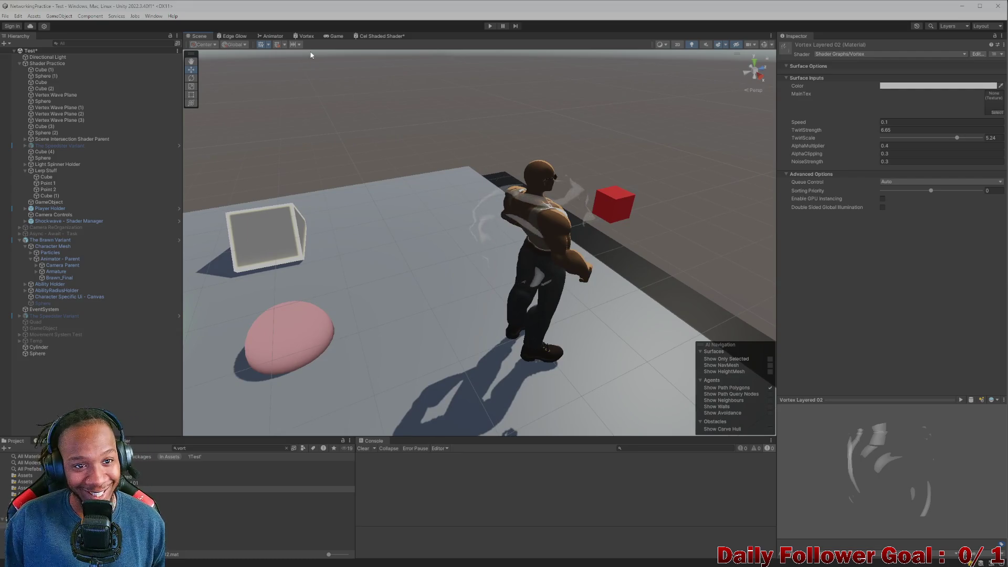
key("Right")
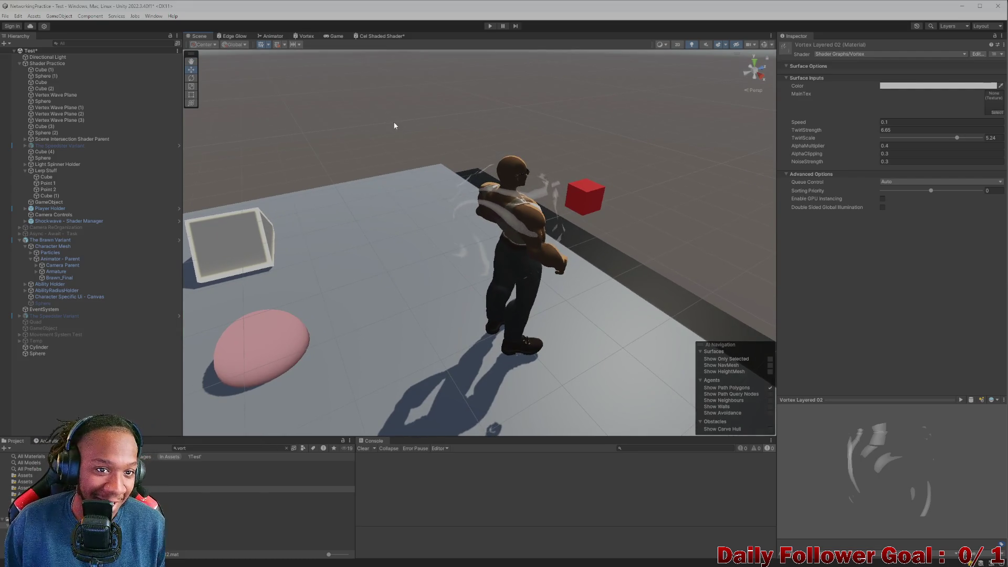
mouse_move(431, 186)
left_mouse_down()
mouse_move(499, 184)
mouse_move(429, 231)
mouse_move(441, 225)
left_mouse_up()
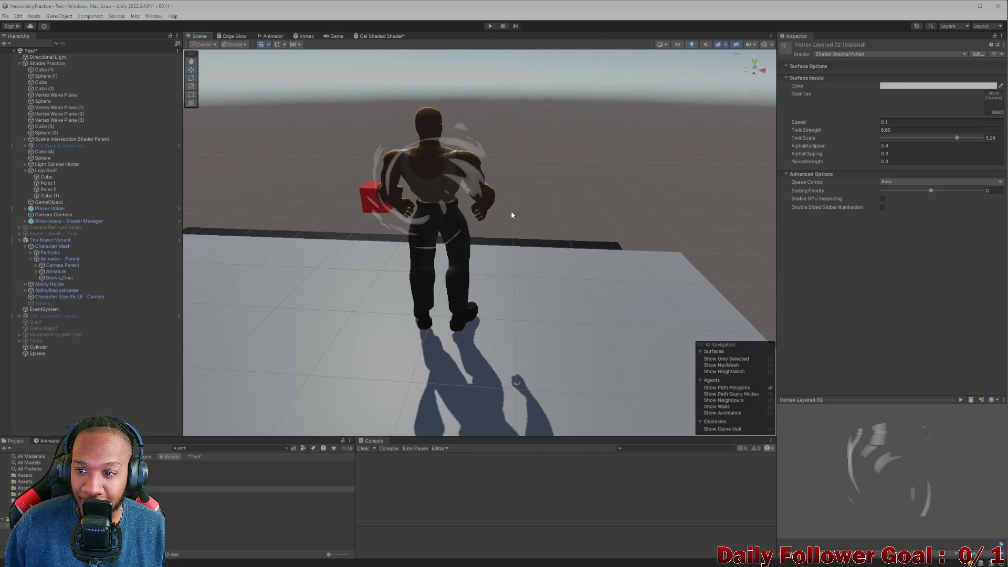
mouse_move(511, 210)
left_mouse_down()
mouse_move(427, 227)
mouse_move(495, 213)
left_mouse_up()
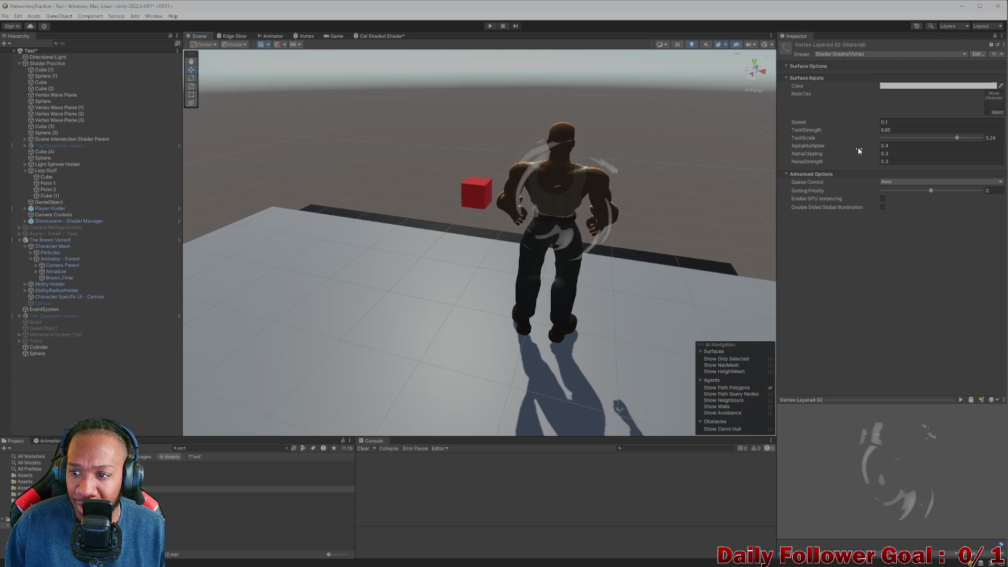
mouse_move(838, 130)
left_mouse_down()
mouse_move(493, 191)
mouse_move(418, 191)
mouse_move(441, 274)
mouse_move(341, 275)
mouse_move(359, 233)
left_mouse_up()
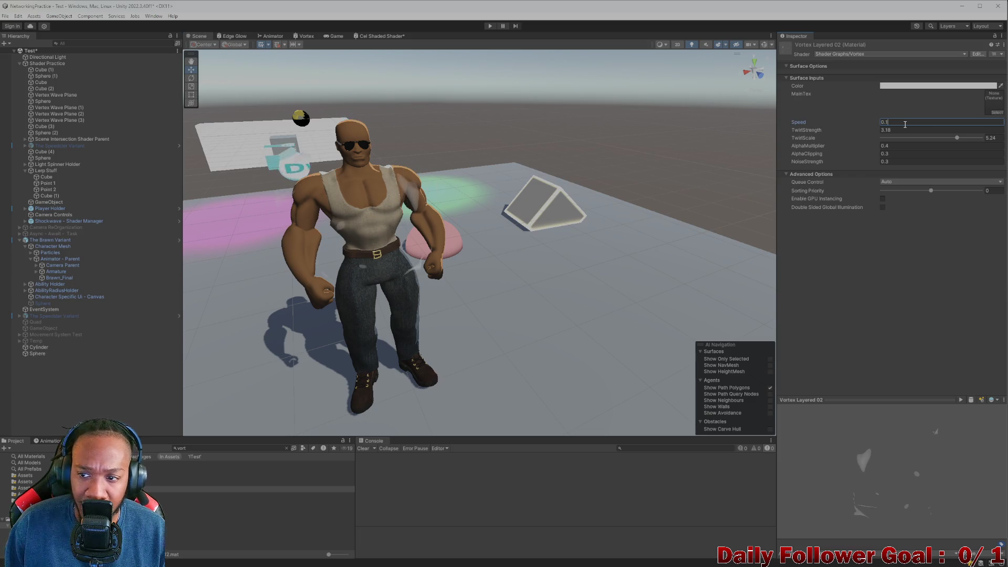
Set the vortex Speed to 0.3 and scrub TwirlScale down near zero, checking side views.
key("BackSpace")
type("3")
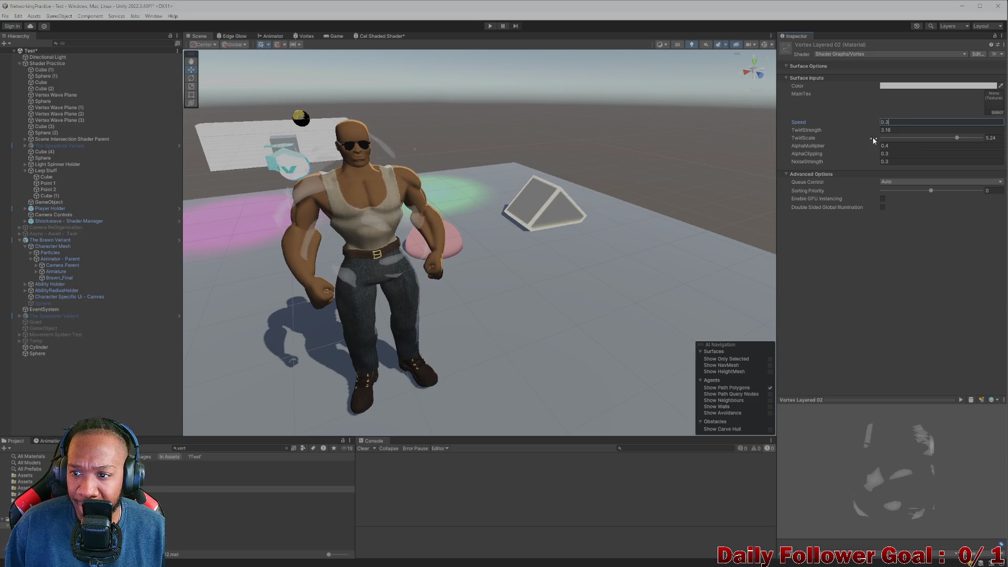
left_click(952, 138)
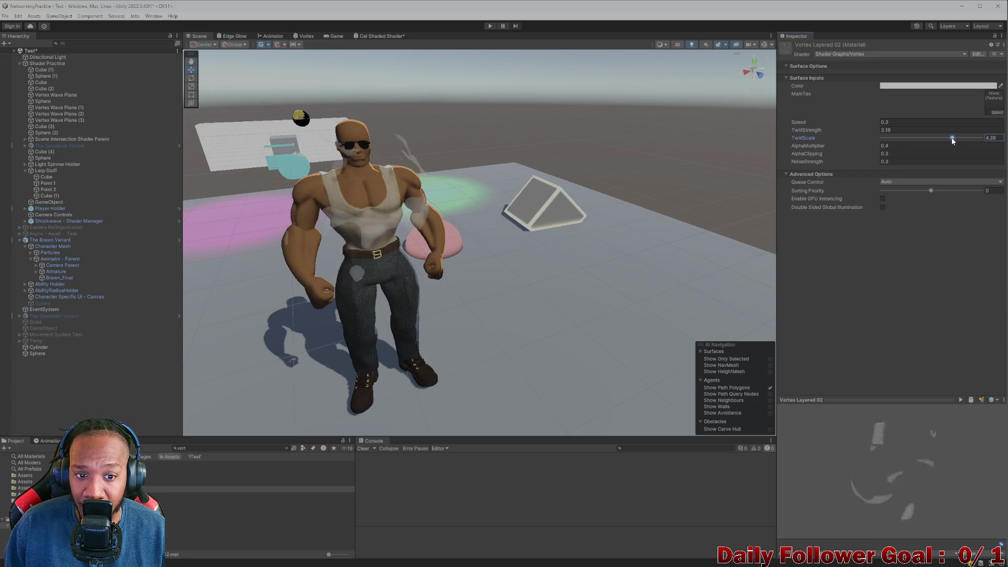
left_click_drag(938, 143, 933, 137)
mouse_move(577, 237)
left_mouse_down()
mouse_move(441, 304)
mouse_move(639, 215)
left_mouse_up()
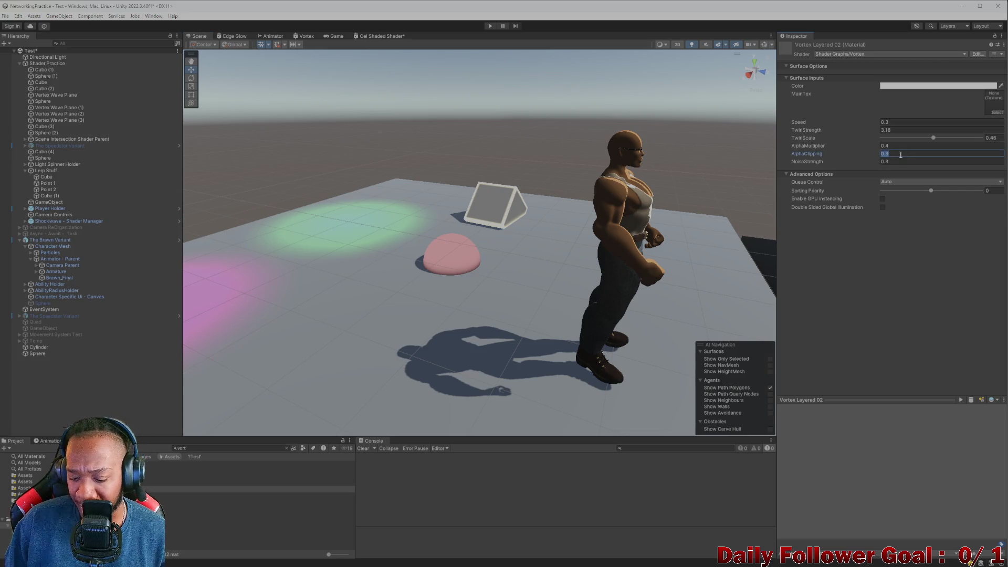
mouse_move(604, 237)
left_mouse_down()
mouse_move(683, 231)
mouse_move(591, 236)
left_mouse_up()
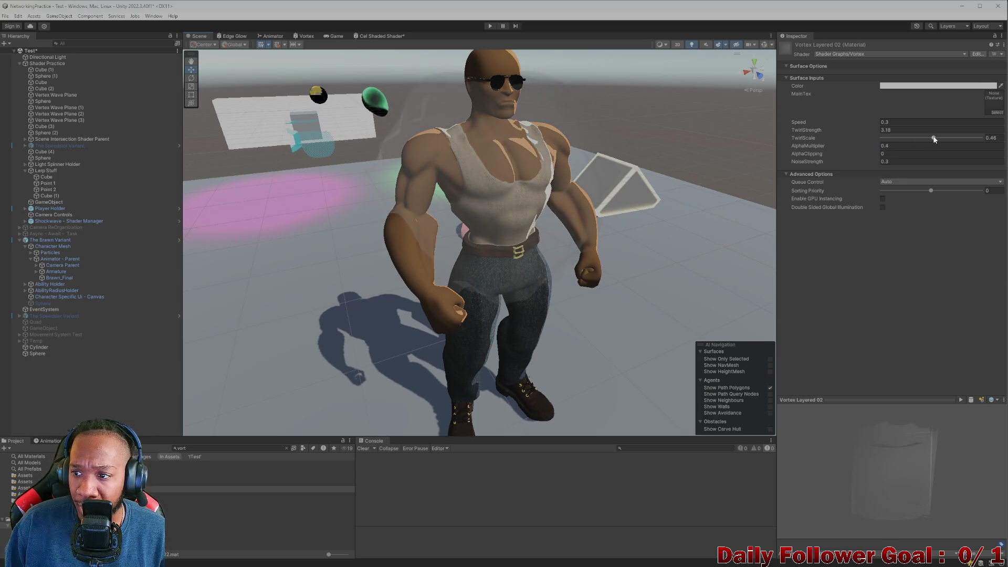
left_click_drag(935, 137, 977, 138)
Set TwirlScale to about 8.8 and start entering AlphaClipping as 0.2.
left_click(891, 156)
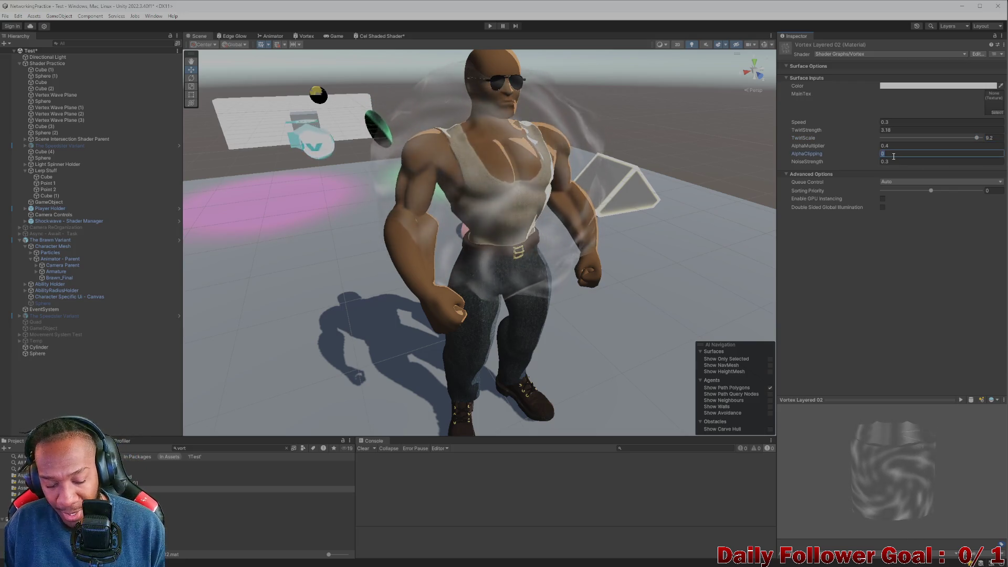
type("0.3")
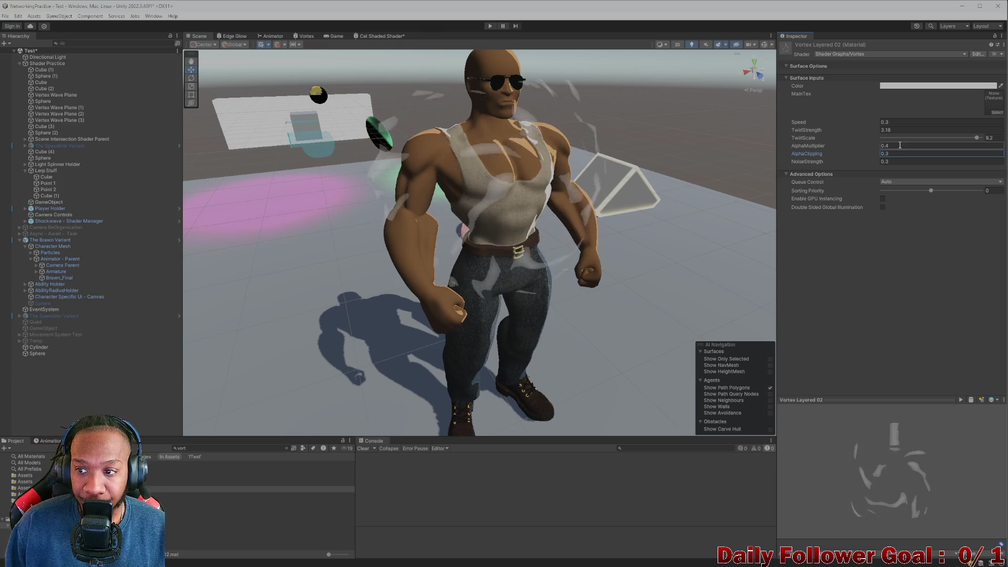
mouse_move(977, 139)
left_mouse_down()
mouse_move(966, 139)
mouse_move(976, 140)
left_mouse_up()
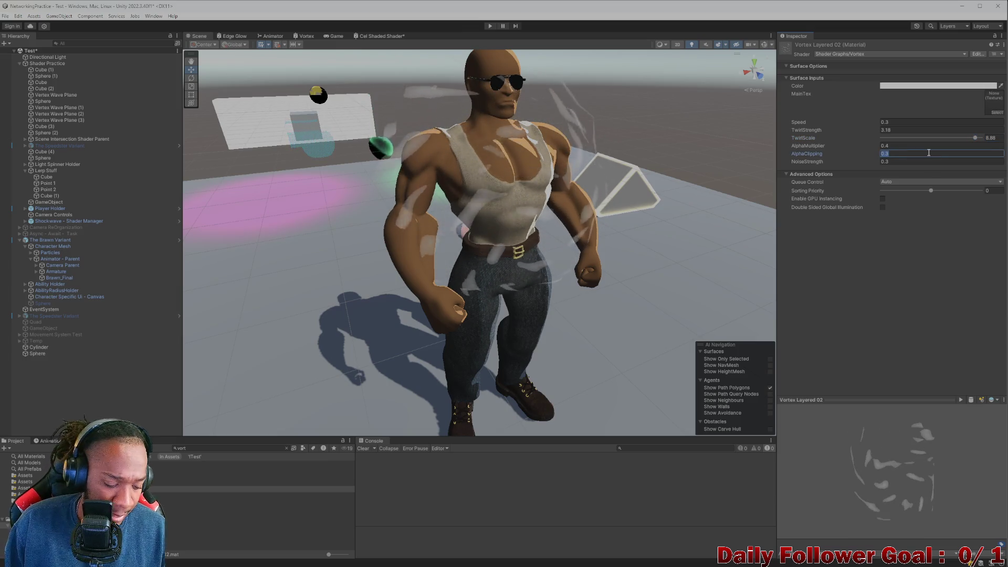
key("BackSpace")
type("1")
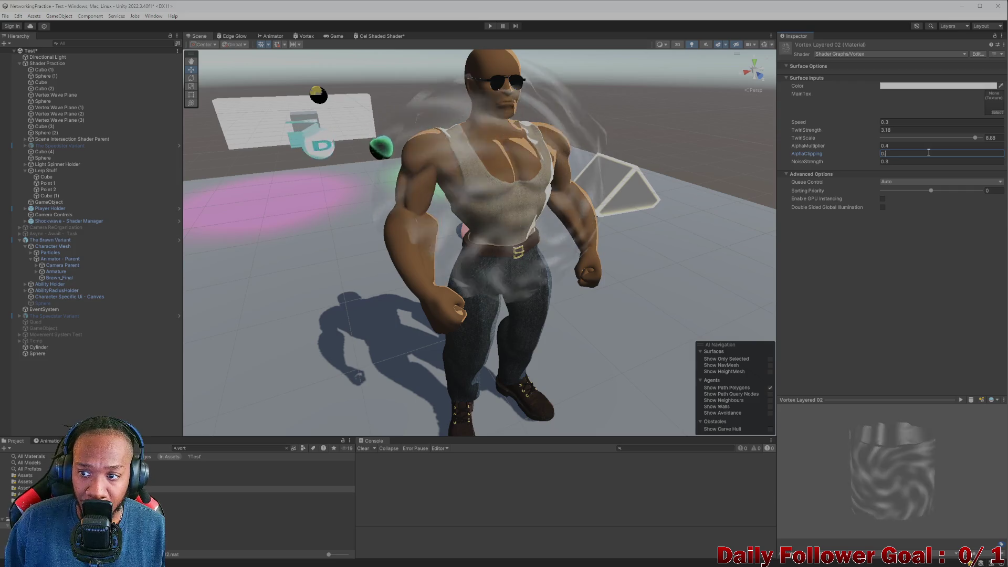
key("BackSpace")
Finish AlphaClipping at 0.2 and lower AlphaMultiplier from 0.4 to 0.32.
type("2")
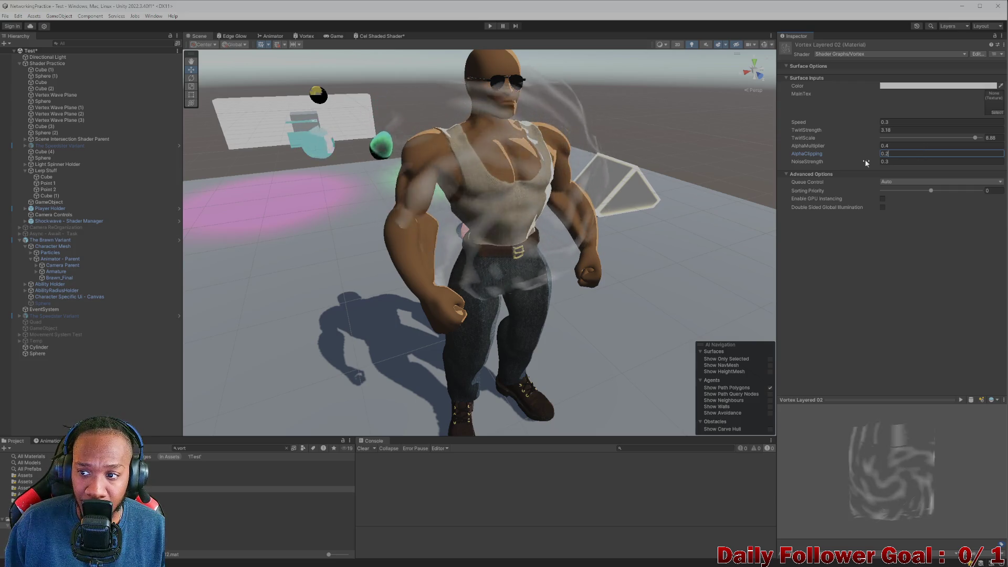
mouse_move(400, 178)
left_mouse_down()
mouse_move(462, 184)
mouse_move(407, 266)
mouse_move(652, 254)
mouse_move(525, 231)
mouse_move(529, 244)
left_mouse_up()
scroll(455, 184, "down", 5)
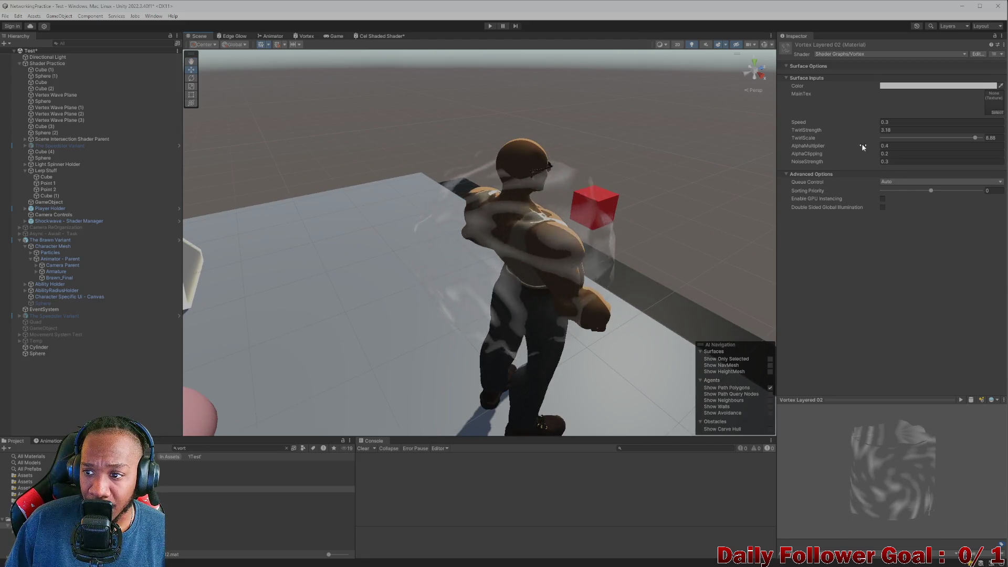
left_click_drag(862, 143, 834, 146)
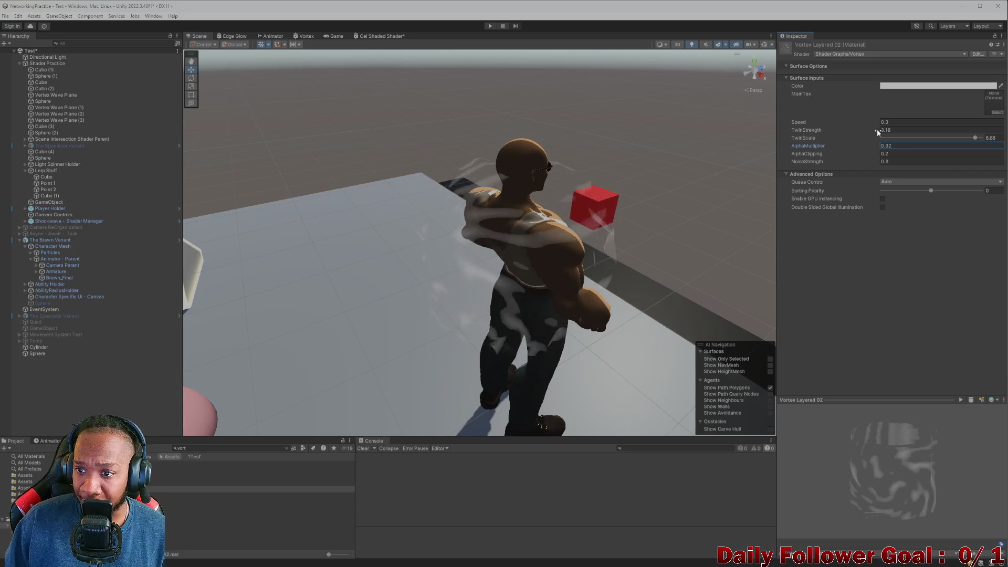
Scrub TwirlStrength near zero and back up to 2.66, orbiting to review the faint swirl.
left_click(821, 130)
left_click_drag(820, 131, 795, 130)
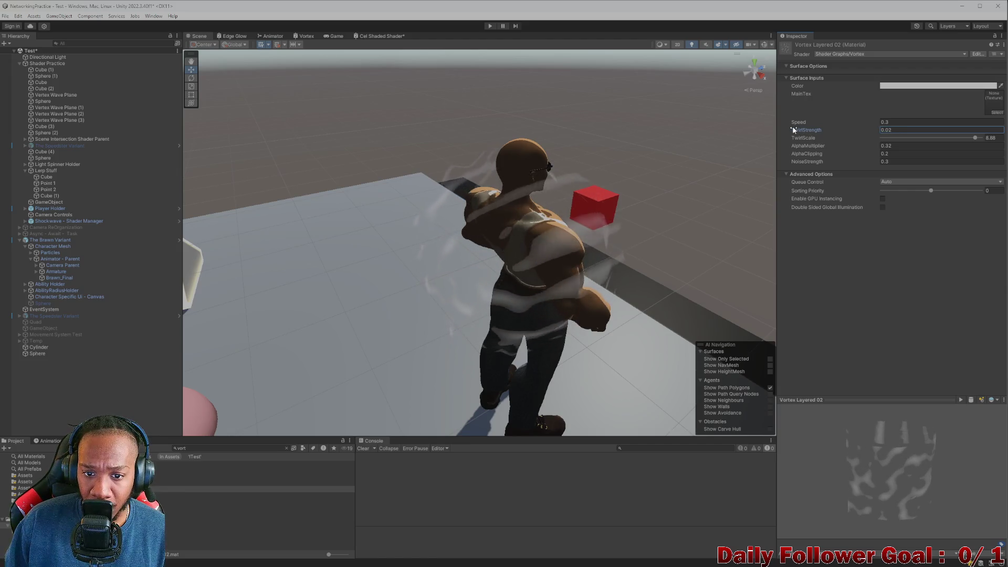
mouse_move(630, 236)
left_mouse_down()
mouse_move(450, 243)
mouse_move(537, 243)
mouse_move(498, 225)
left_mouse_up()
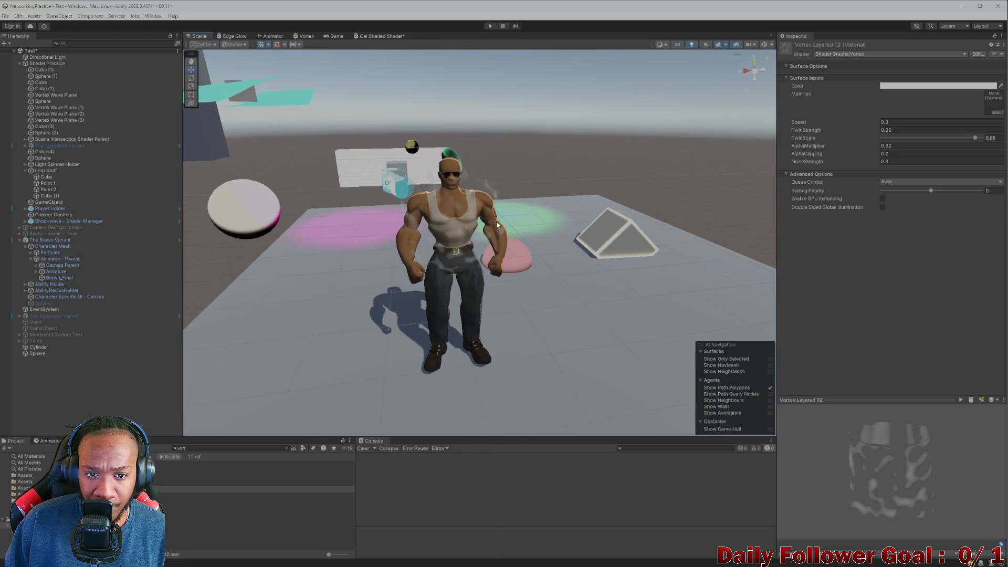
scroll(497, 225, "up", 3)
left_click_drag(832, 130, 845, 135)
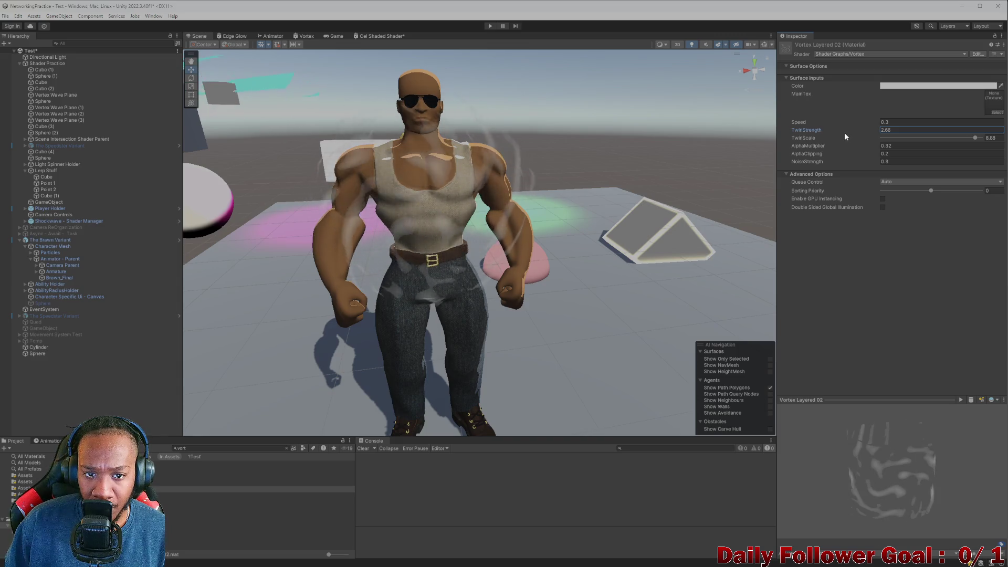
scroll(499, 189, "down", 5)
scroll(495, 193, "up", 2)
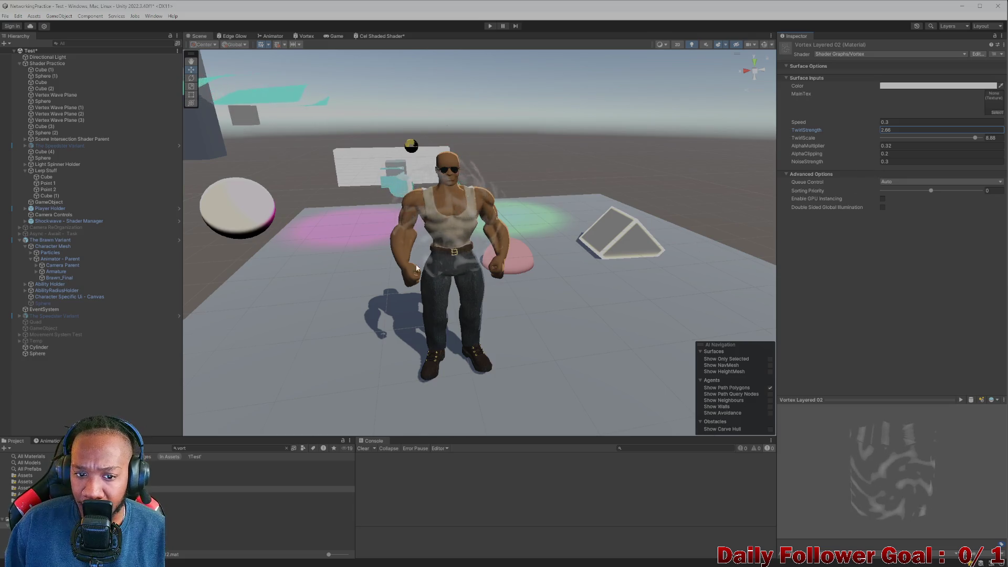
scroll(417, 268, "up", 3)
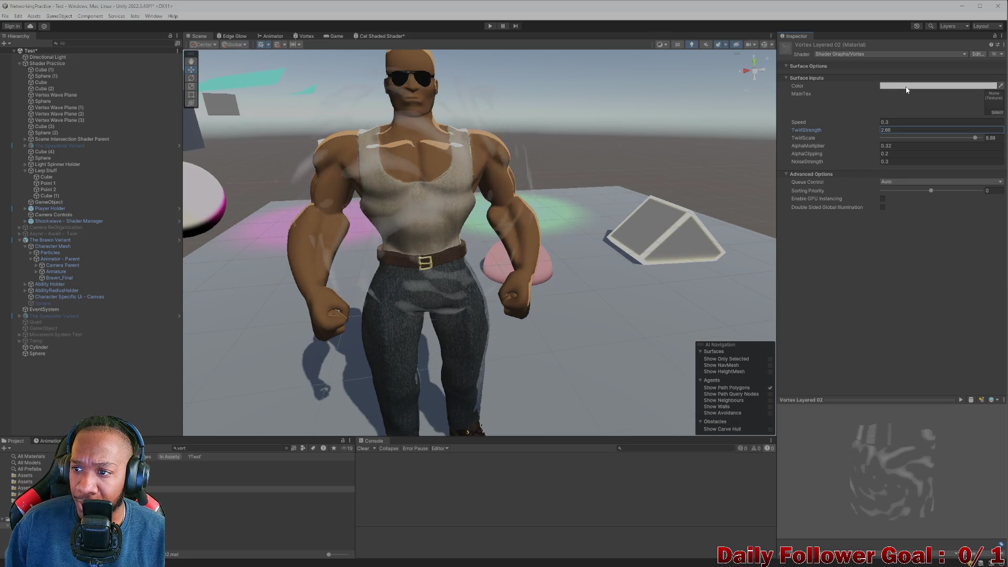
scroll(415, 242, "down", 5)
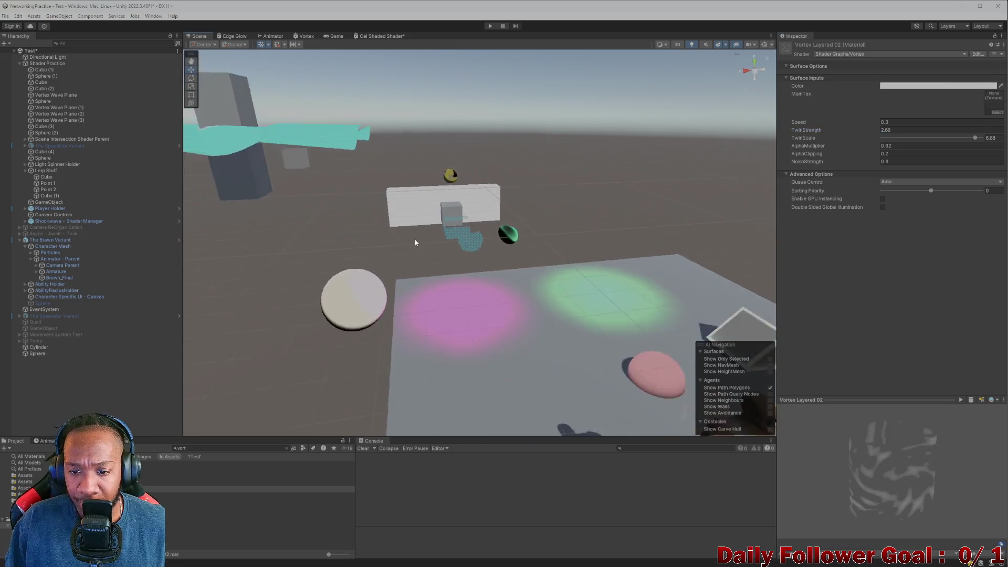
left_click_drag(415, 242, 570, 304)
scroll(512, 329, "up", 5)
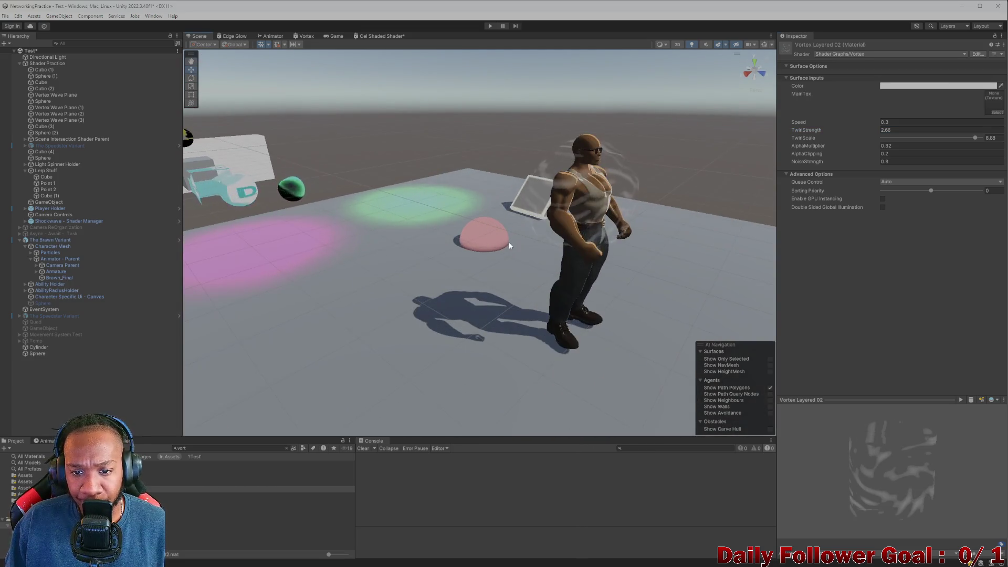
left_click_drag(509, 241, 570, 261)
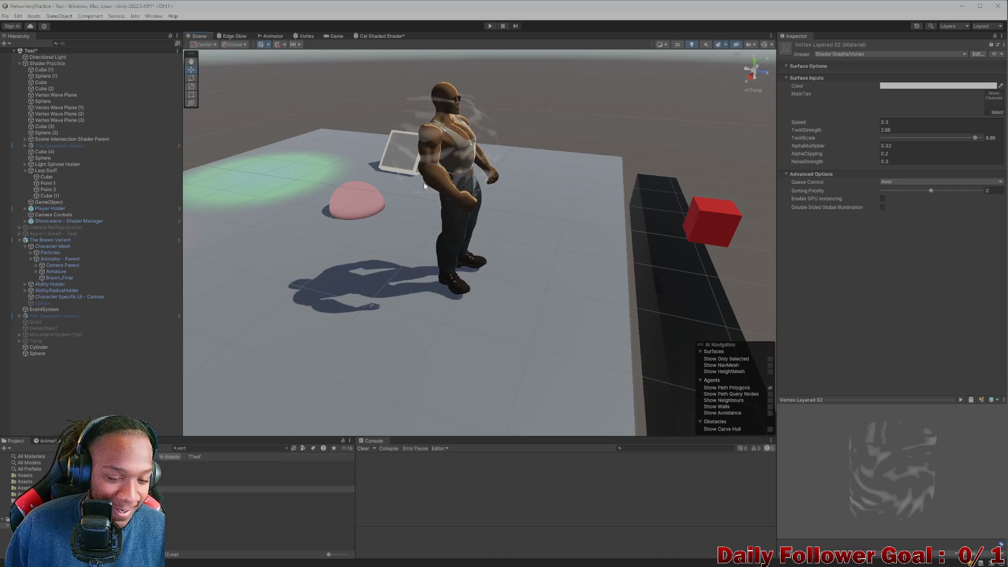
scroll(417, 169, "up", 5)
scroll(434, 190, "down", 4)
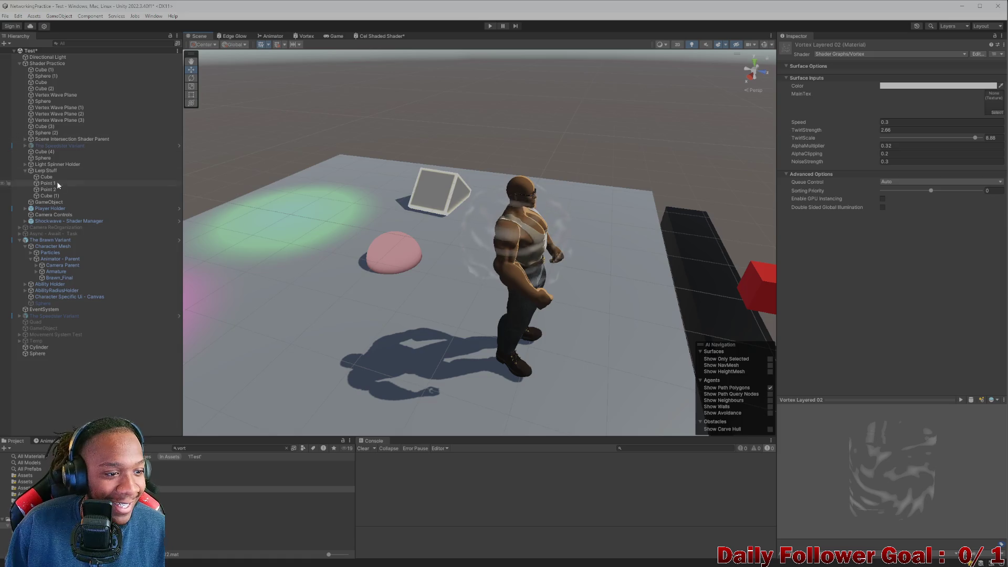
left_click(43, 354)
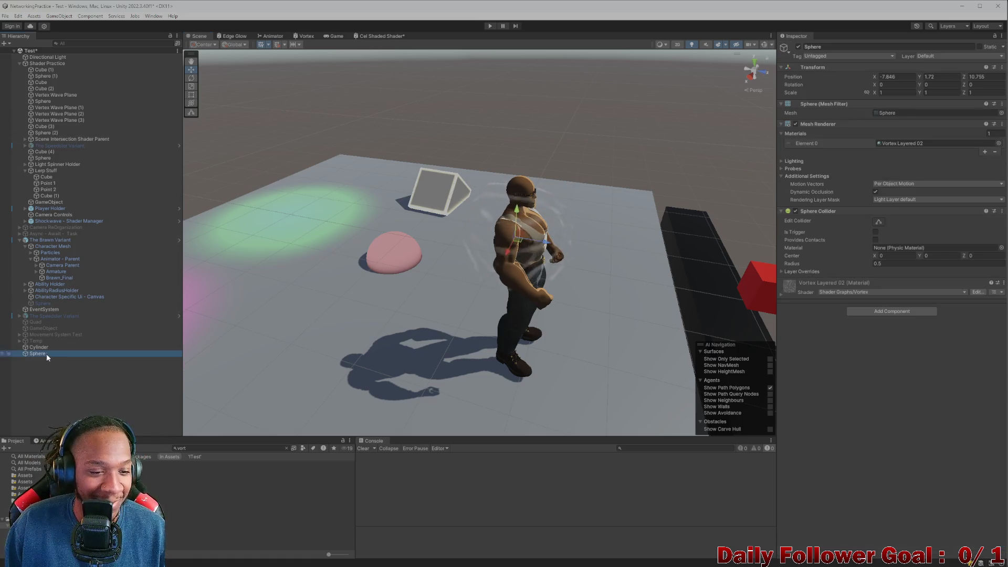
key("r")
mouse_move(546, 243)
left_mouse_down()
mouse_move(471, 253)
mouse_move(644, 292)
mouse_move(515, 295)
mouse_move(529, 205)
left_mouse_up()
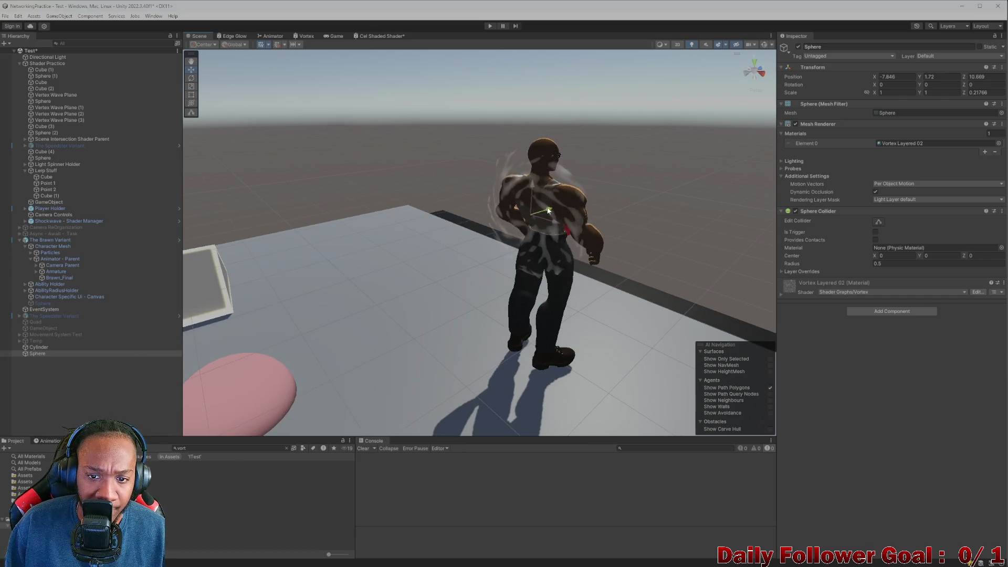
mouse_move(556, 208)
left_mouse_down()
mouse_move(457, 259)
mouse_move(464, 284)
mouse_move(344, 265)
mouse_move(579, 305)
mouse_move(512, 311)
left_mouse_up()
scroll(512, 310, "up", 5)
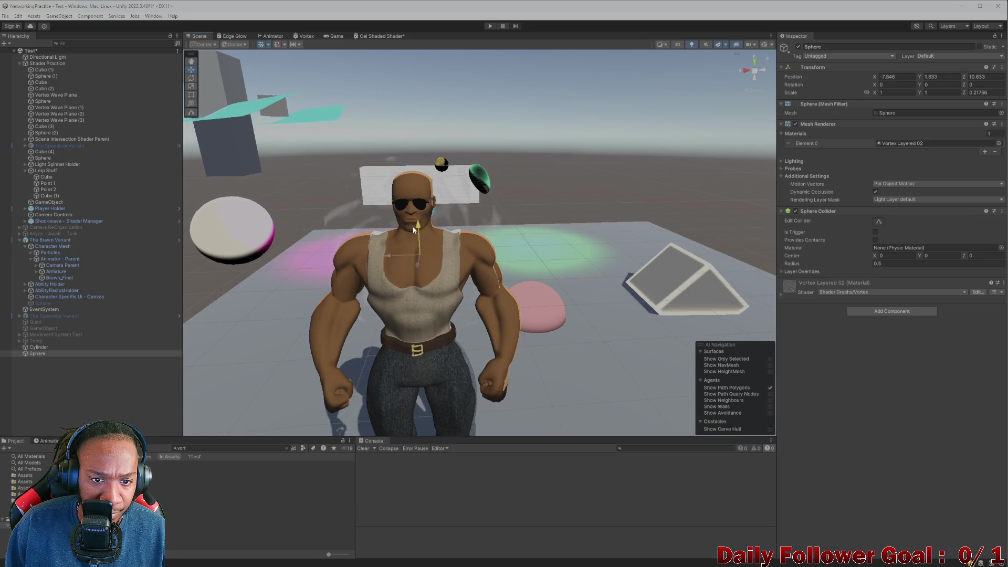
mouse_move(419, 250)
left_mouse_down()
mouse_move(464, 259)
mouse_move(354, 285)
mouse_move(468, 305)
mouse_move(424, 295)
mouse_move(462, 278)
left_mouse_up()
scroll(490, 261, "up", 5)
mouse_move(489, 271)
left_mouse_down()
mouse_move(505, 272)
mouse_move(486, 337)
mouse_move(352, 315)
left_mouse_up()
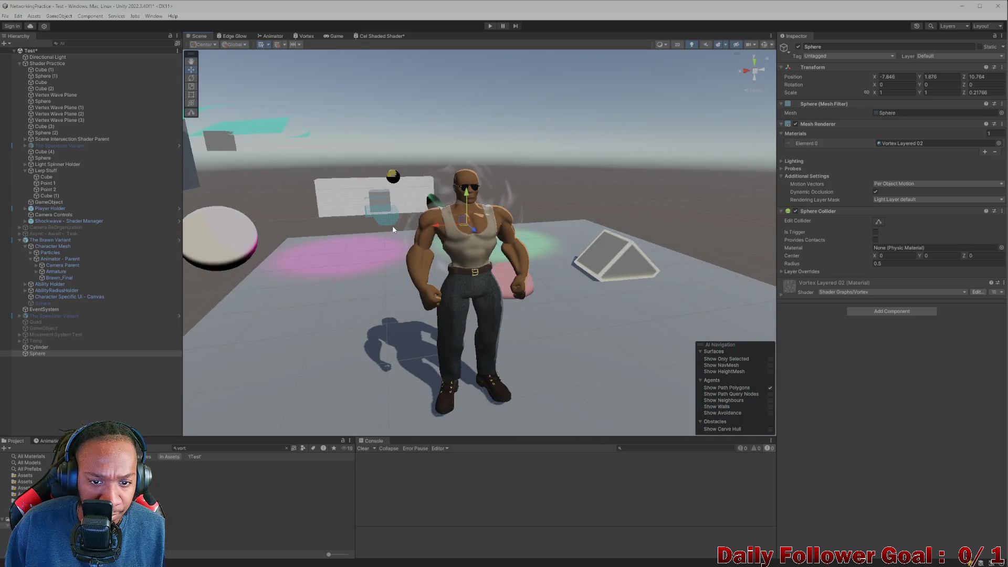
mouse_move(398, 233)
left_mouse_down()
mouse_move(405, 254)
mouse_move(462, 276)
mouse_move(448, 273)
mouse_move(493, 272)
mouse_move(499, 225)
mouse_move(603, 268)
left_mouse_up()
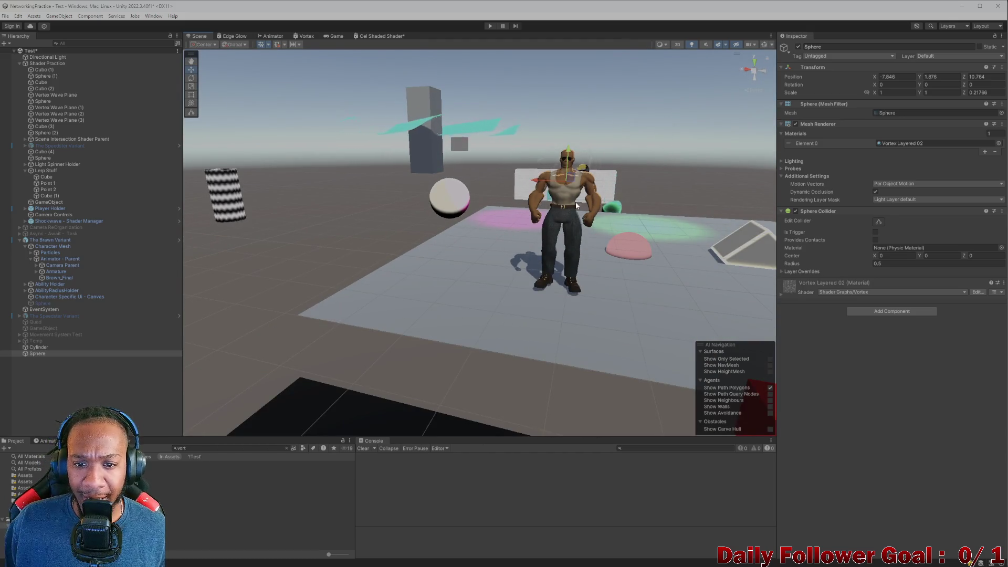
scroll(577, 205, "up", 2)
left_click_drag(577, 206, 571, 216)
scroll(565, 225, "up", 3)
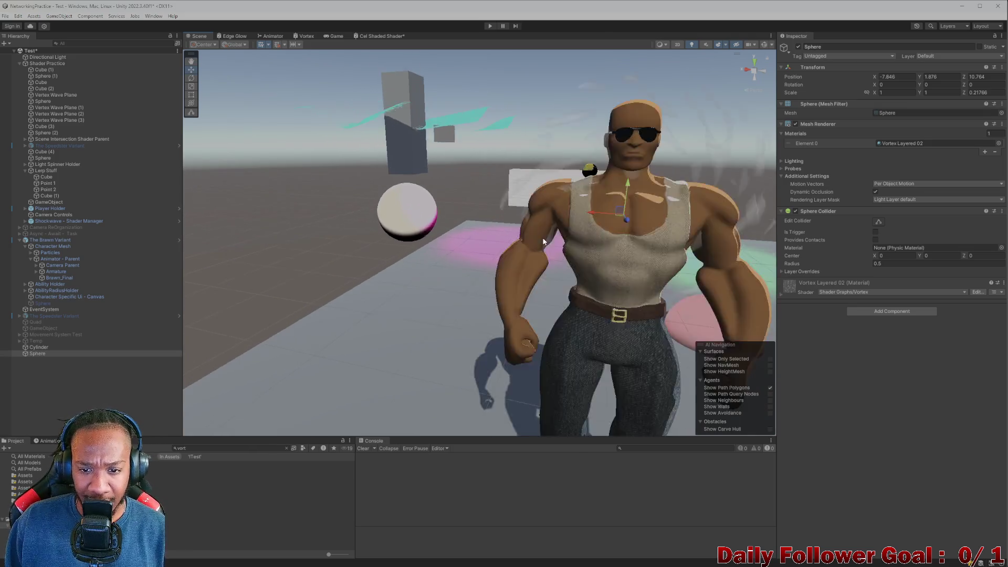
scroll(534, 244, "down", 3)
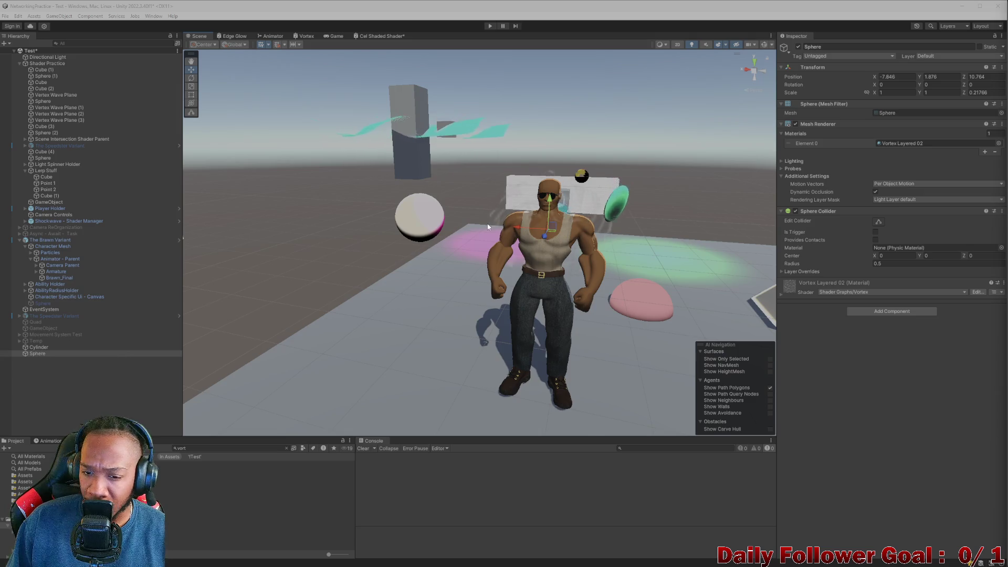
mouse_move(488, 227)
left_mouse_down()
mouse_move(571, 267)
mouse_move(515, 264)
mouse_move(458, 288)
mouse_move(376, 289)
mouse_move(563, 263)
mouse_move(538, 218)
mouse_move(626, 264)
mouse_move(559, 249)
mouse_move(414, 257)
mouse_move(404, 269)
mouse_move(452, 271)
mouse_move(387, 218)
mouse_move(402, 217)
mouse_move(597, 263)
mouse_move(392, 226)
mouse_move(290, 232)
mouse_move(418, 280)
mouse_move(341, 262)
left_mouse_up()
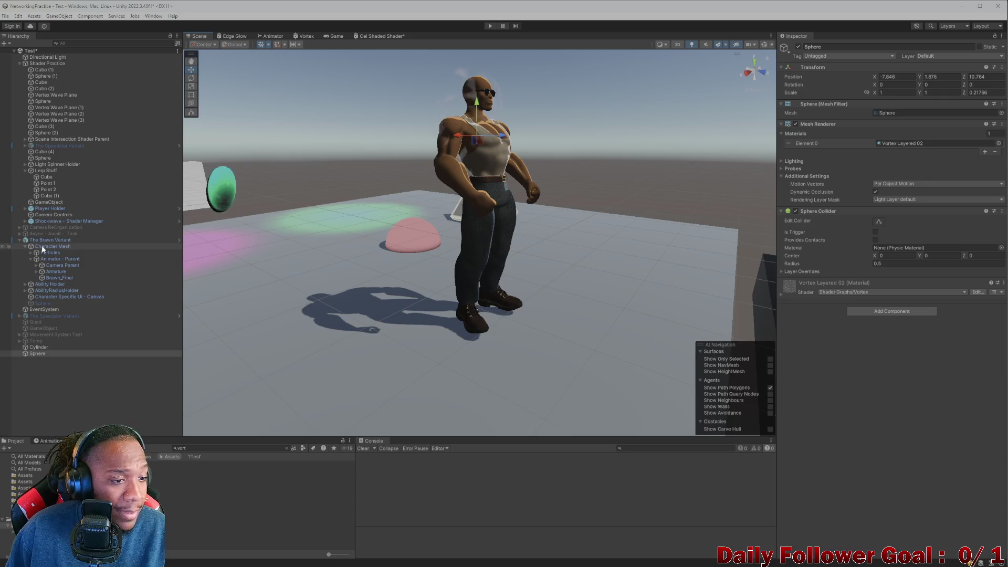
Select Animator - Parent and preview the Ire Idle clip in the Animation window.
left_click(55, 241)
left_click(60, 259)
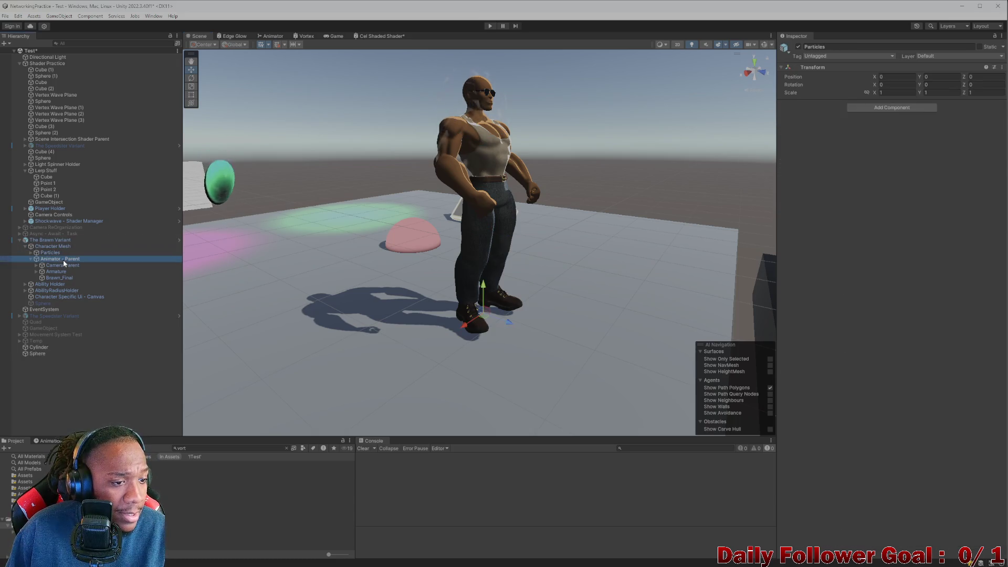
left_click_drag(408, 299, 411, 336)
scroll(335, 330, "down", 5)
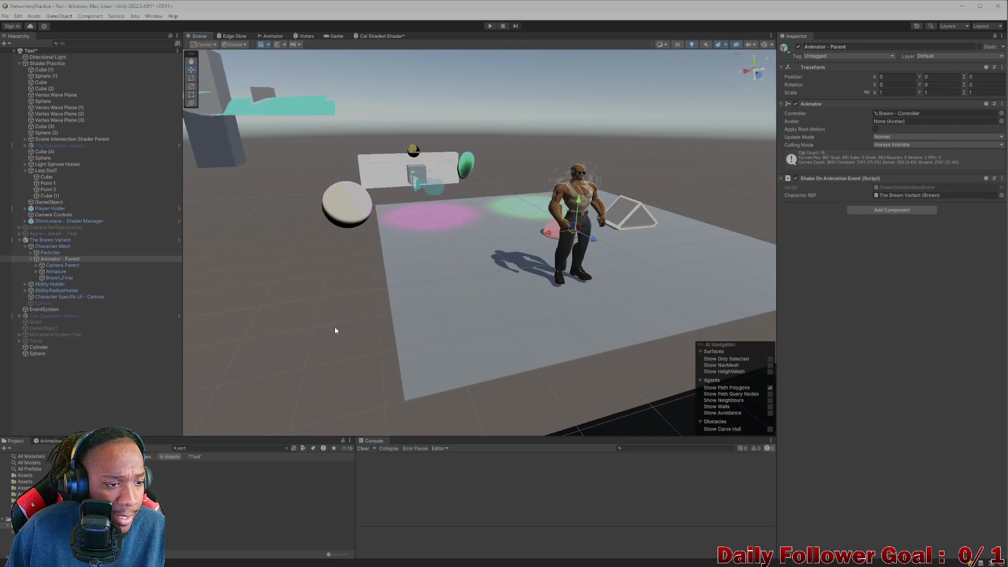
left_click(50, 440)
left_click(36, 455)
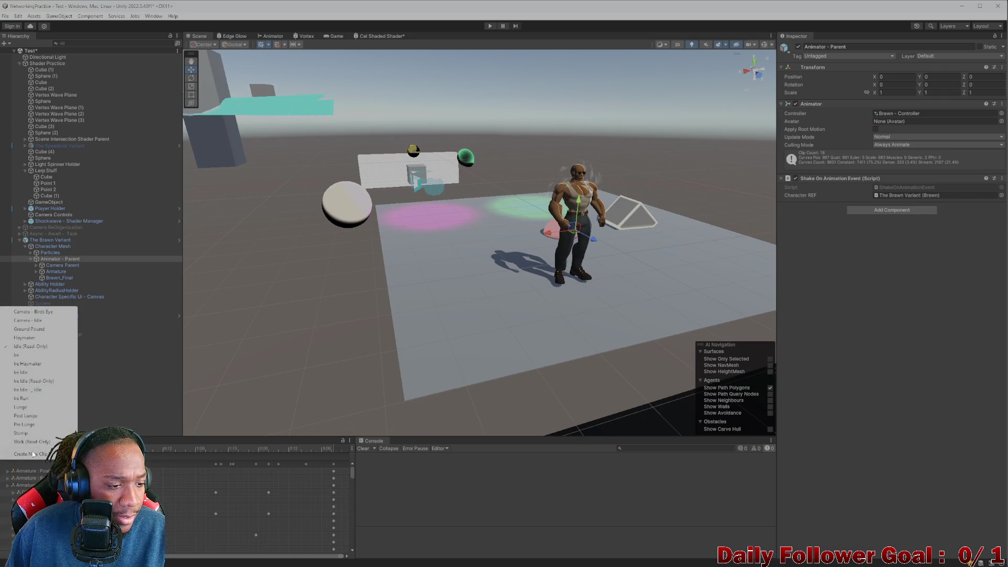
left_click(23, 372)
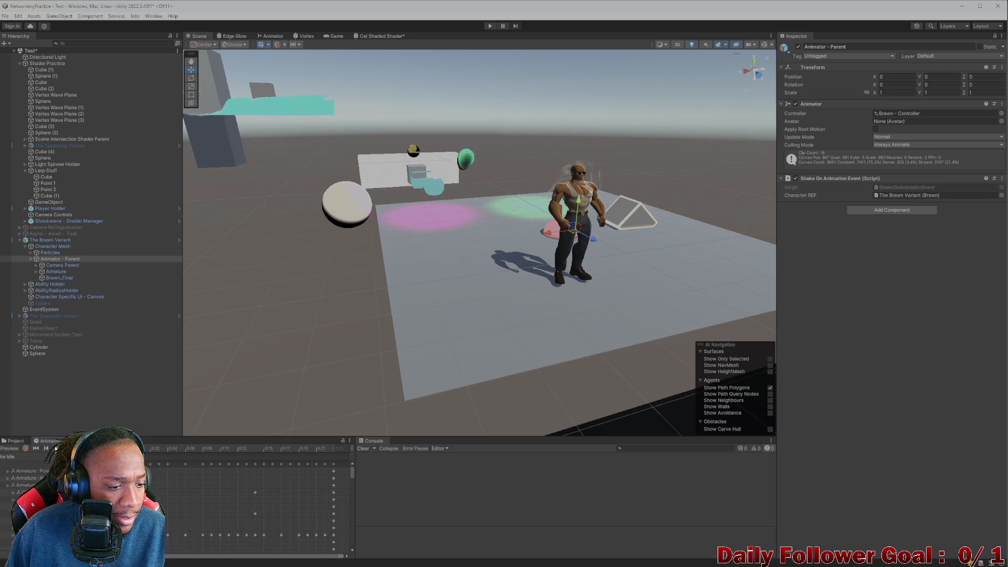
Fly in close to Brawn's pose and switch between the Project and Animation tabs.
mouse_move(705, 288)
left_mouse_down()
mouse_move(334, 318)
mouse_move(371, 326)
mouse_move(383, 313)
mouse_move(412, 342)
mouse_move(485, 369)
mouse_move(562, 256)
mouse_move(484, 268)
mouse_move(502, 246)
mouse_move(496, 253)
left_mouse_up()
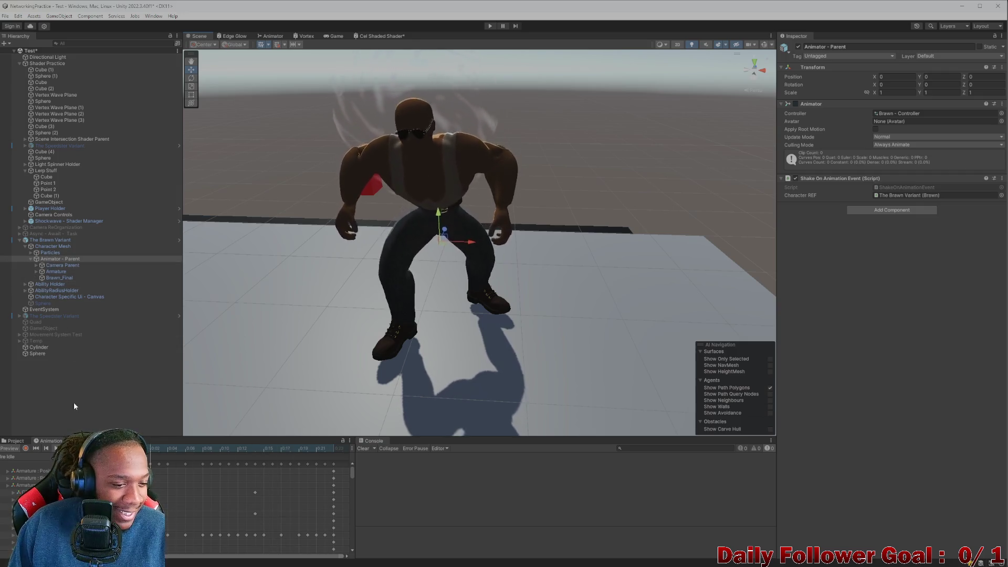
left_click(11, 442)
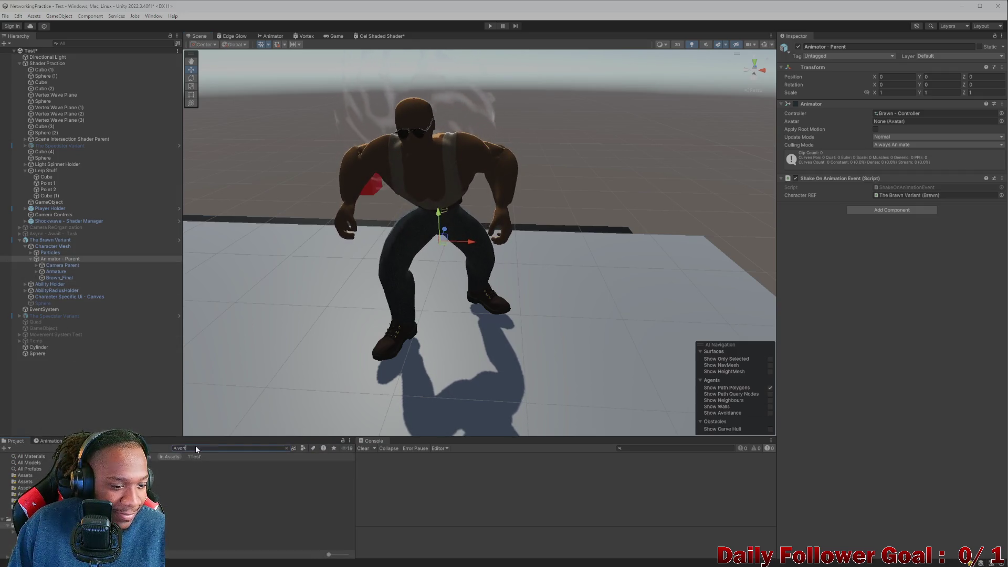
left_click(48, 441)
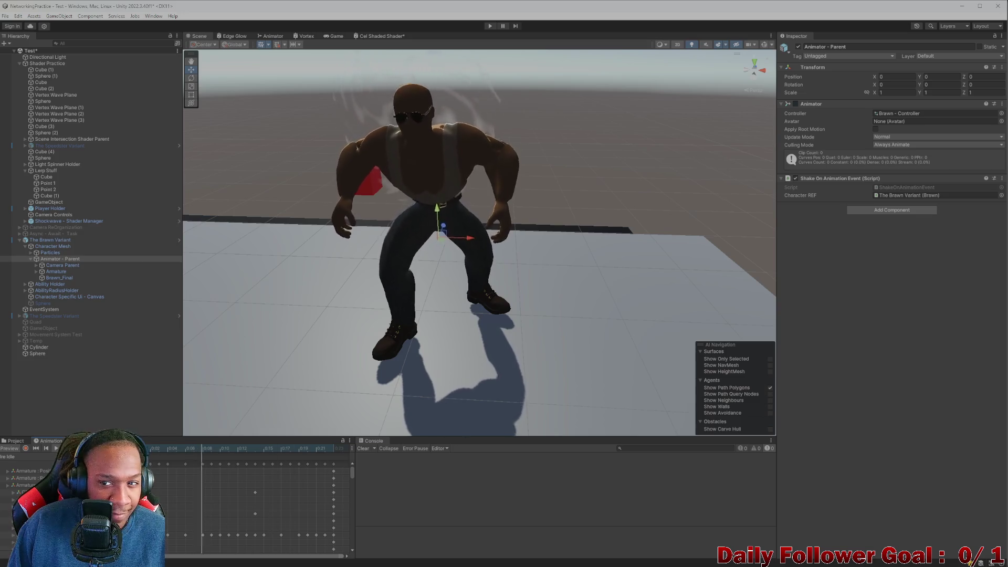
Search the Project for 'brawnma' and select the BrawnMAT material.
left_click(15, 441)
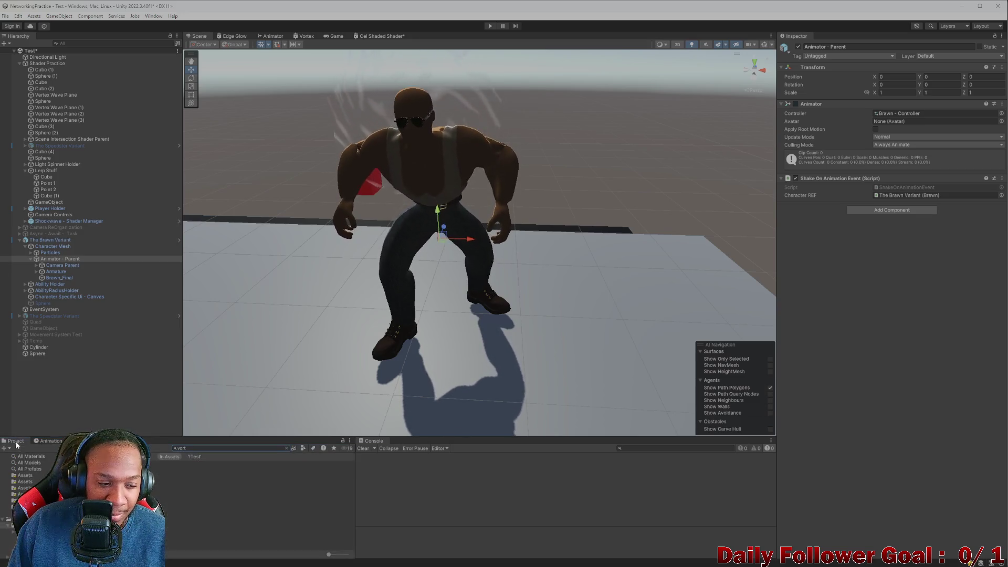
double_click(180, 447)
type("braw")
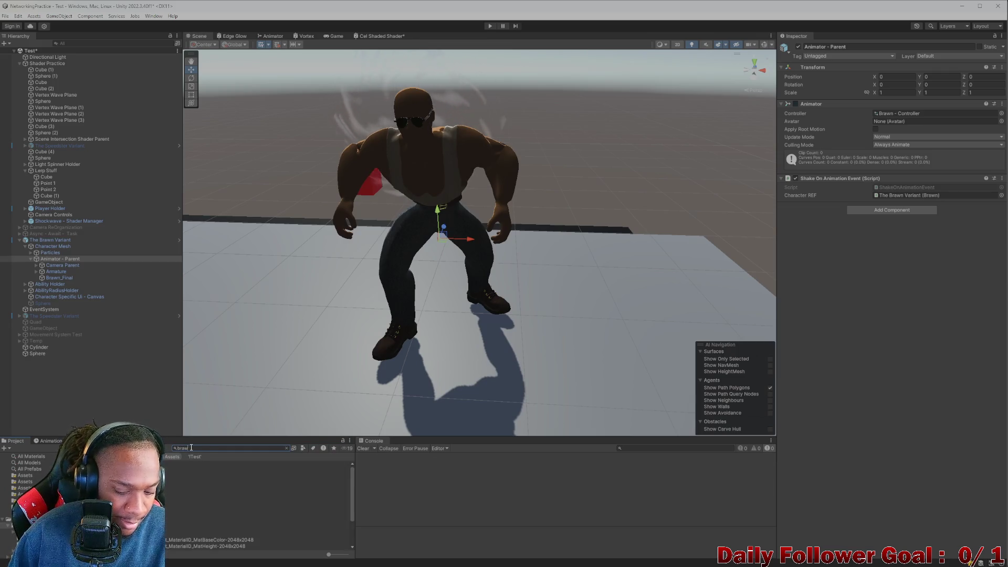
type("nm")
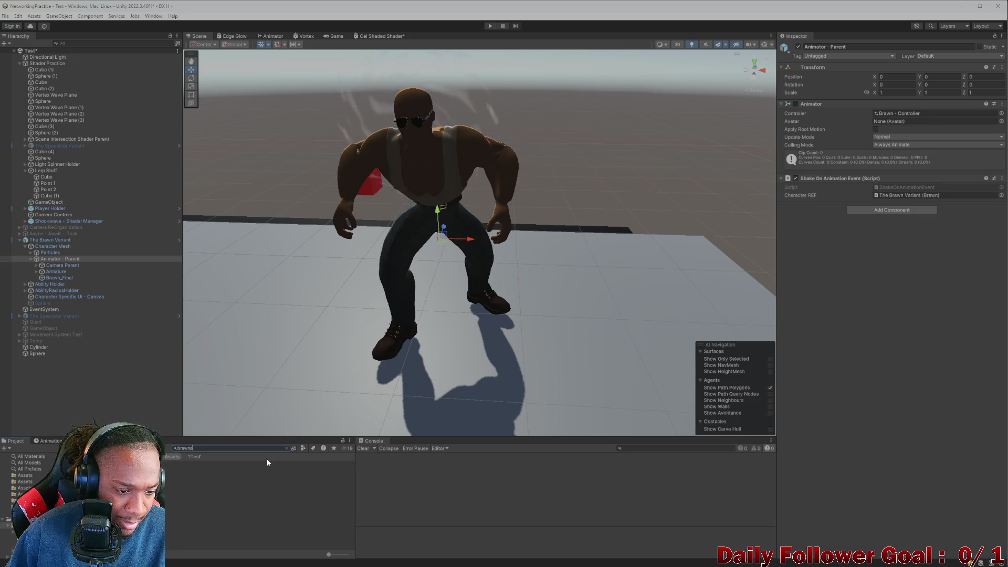
type("a")
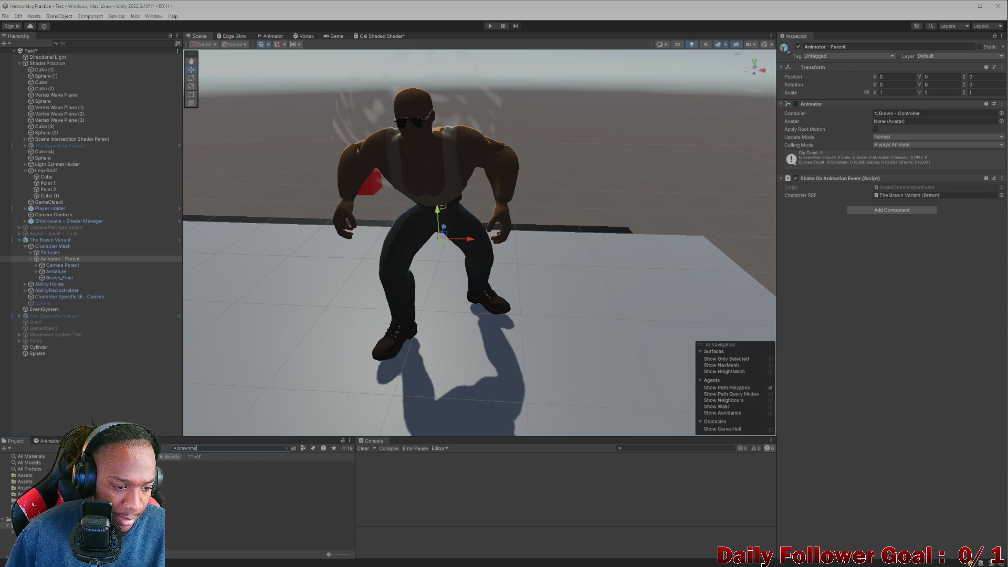
left_click(170, 466)
Tint BrawnMAT's Base Color to light pink F8A5A3 and review Brawn's warmer skin.
left_click(49, 441)
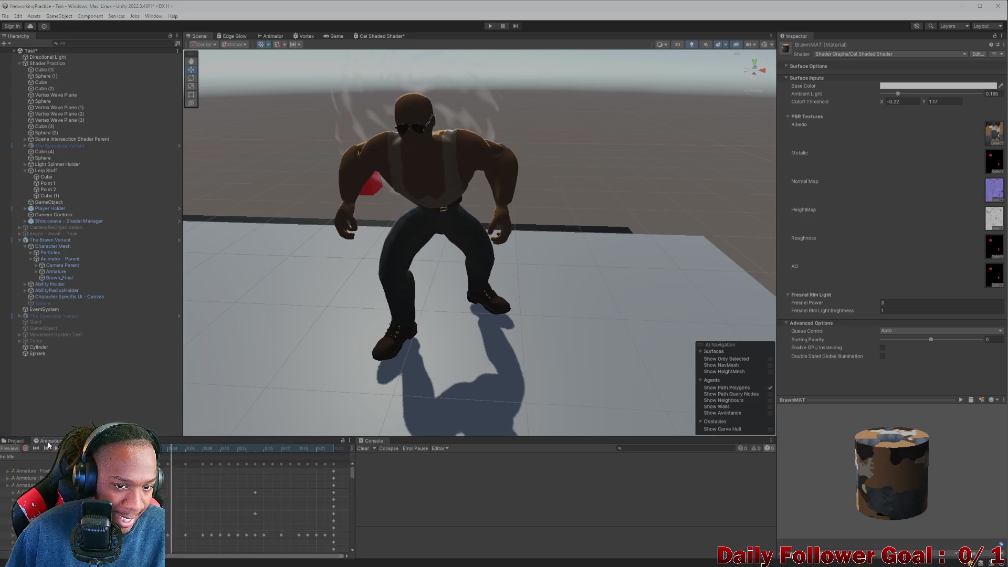
left_click(909, 87)
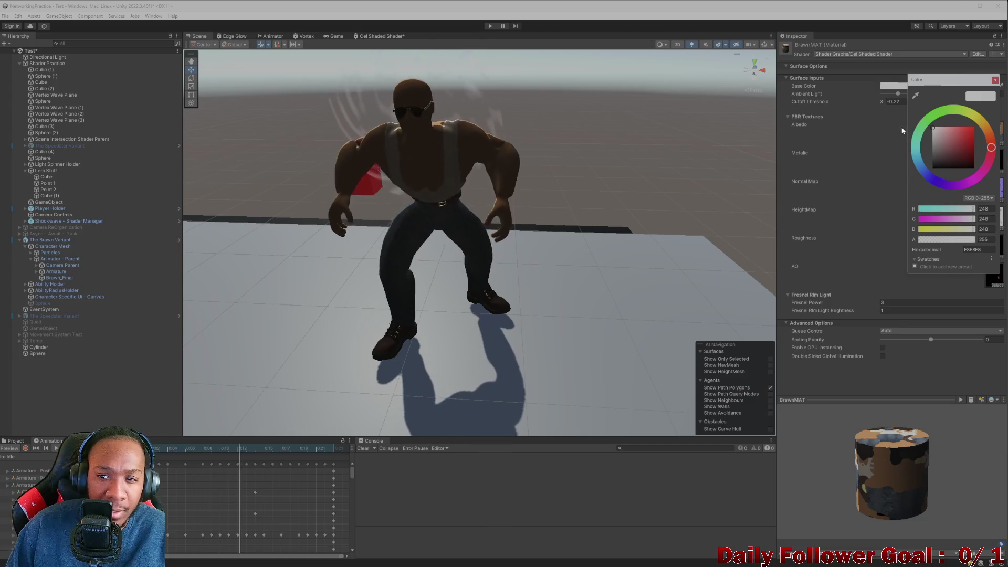
left_click_drag(937, 130, 943, 127)
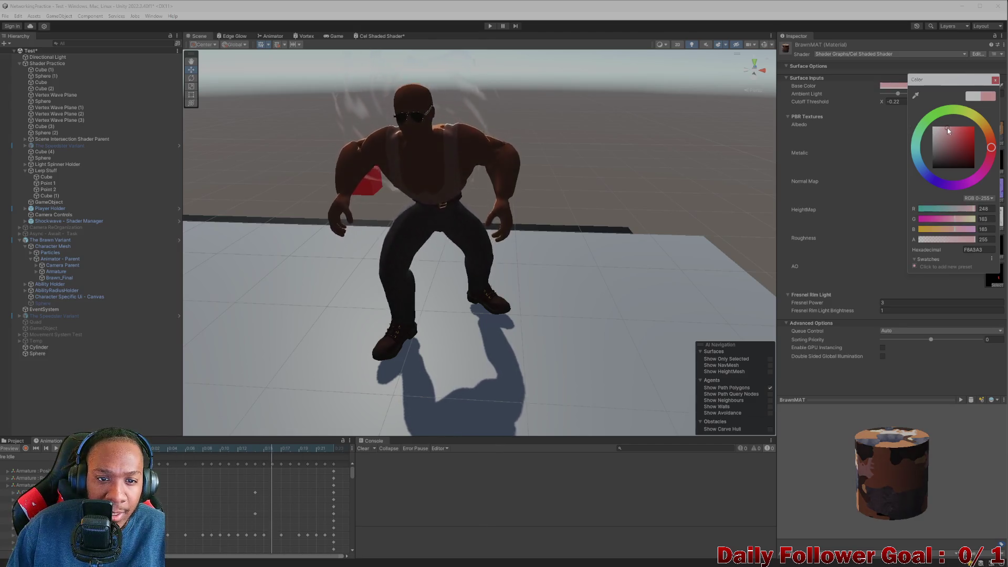
scroll(551, 140, "down", 3)
scroll(551, 140, "down", 5)
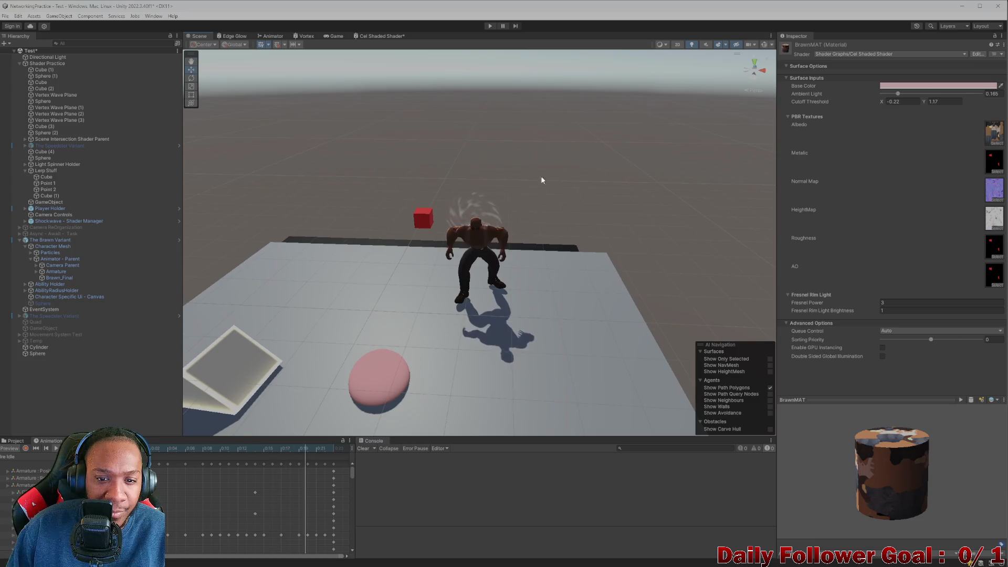
scroll(508, 232, "down", 3)
scroll(512, 231, "up", 5)
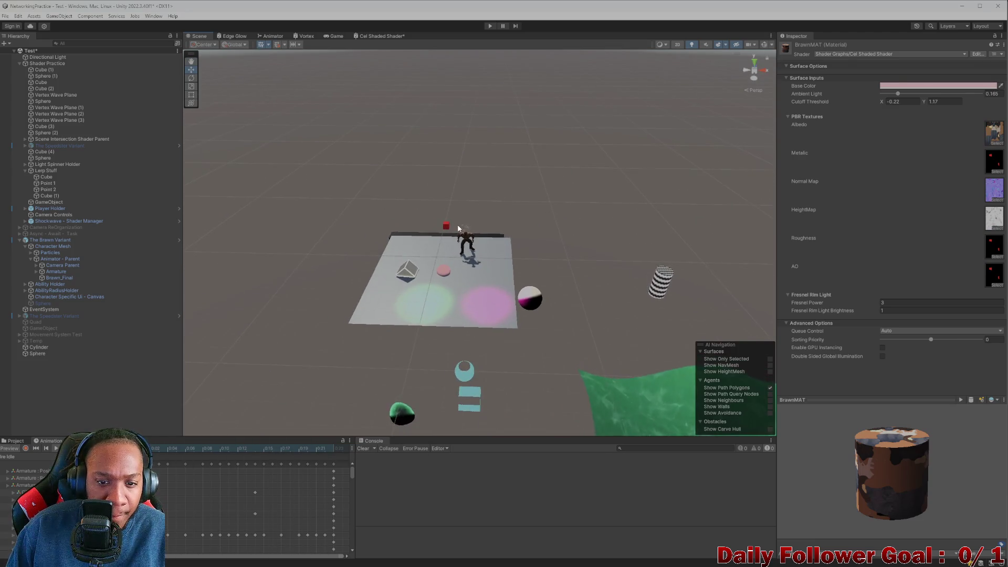
scroll(459, 229, "up", 3)
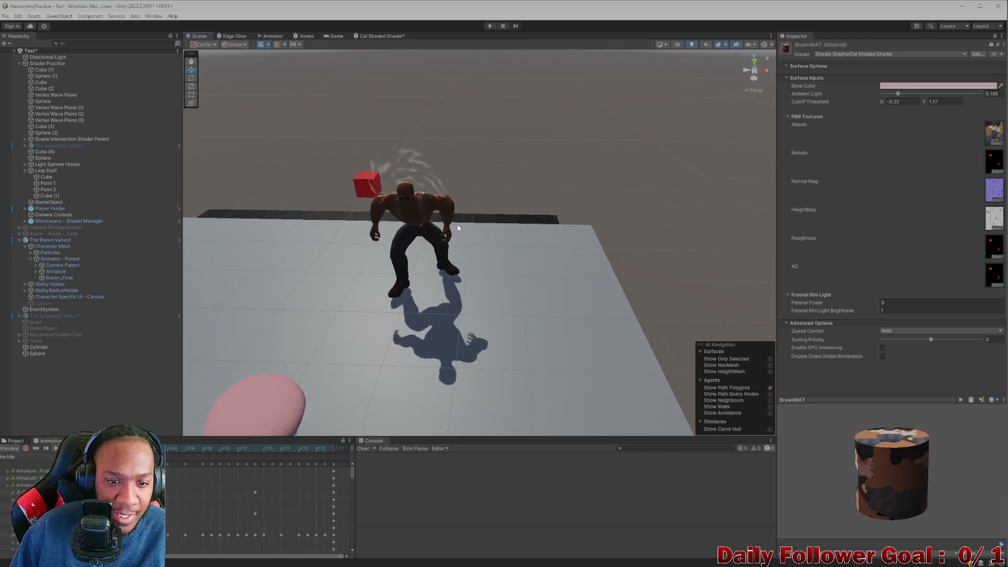
mouse_move(458, 229)
left_mouse_down()
mouse_move(502, 273)
mouse_move(453, 269)
left_mouse_up()
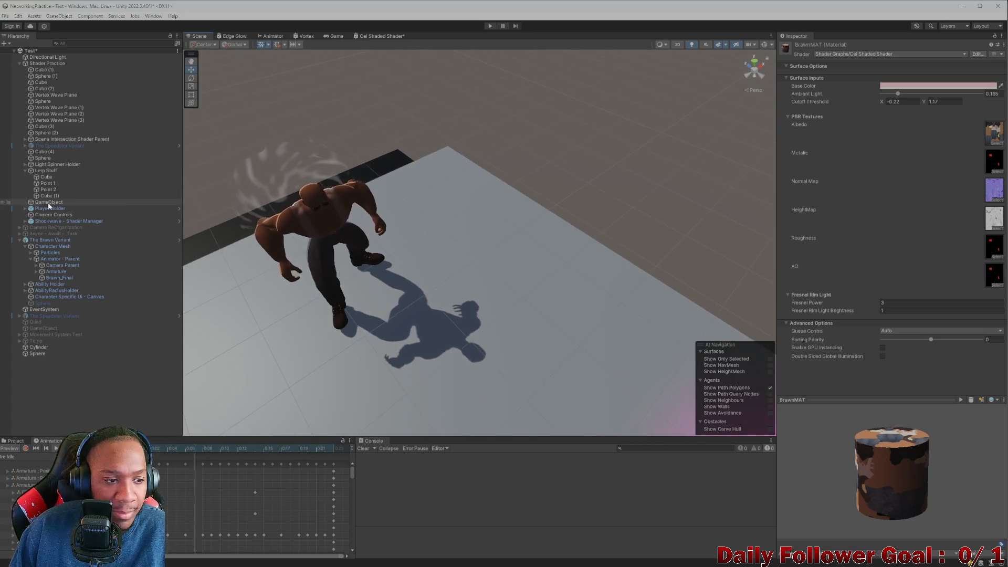
Set The Brawn Variant's Rotation Y from -179.29 to 0, then select Animator - Parent.
left_click(50, 240)
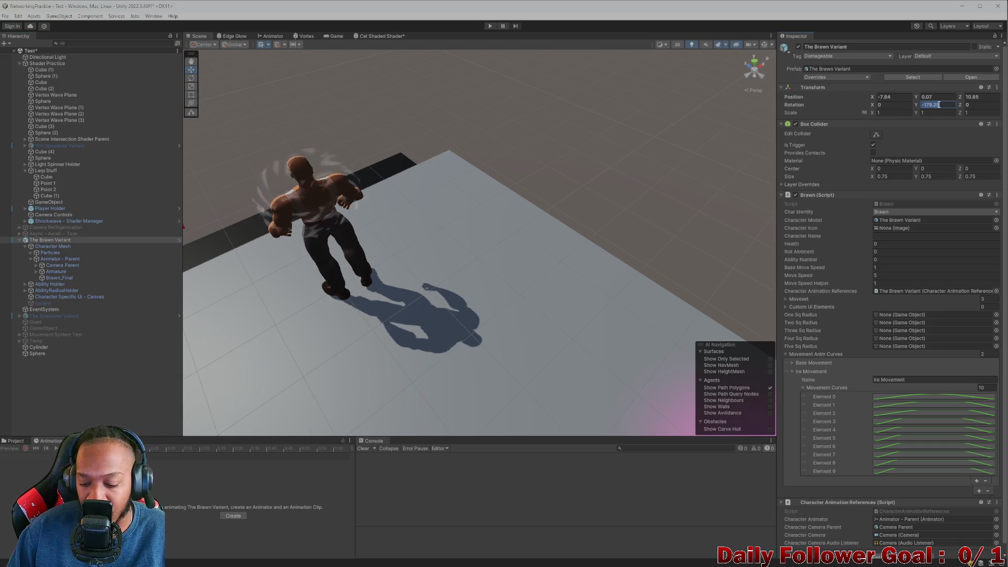
type("0")
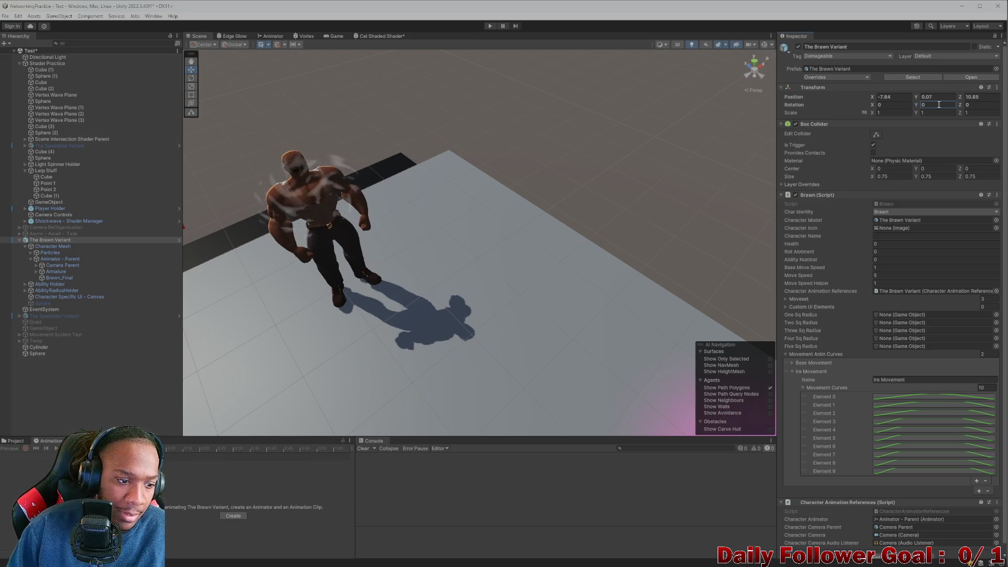
left_click(16, 441)
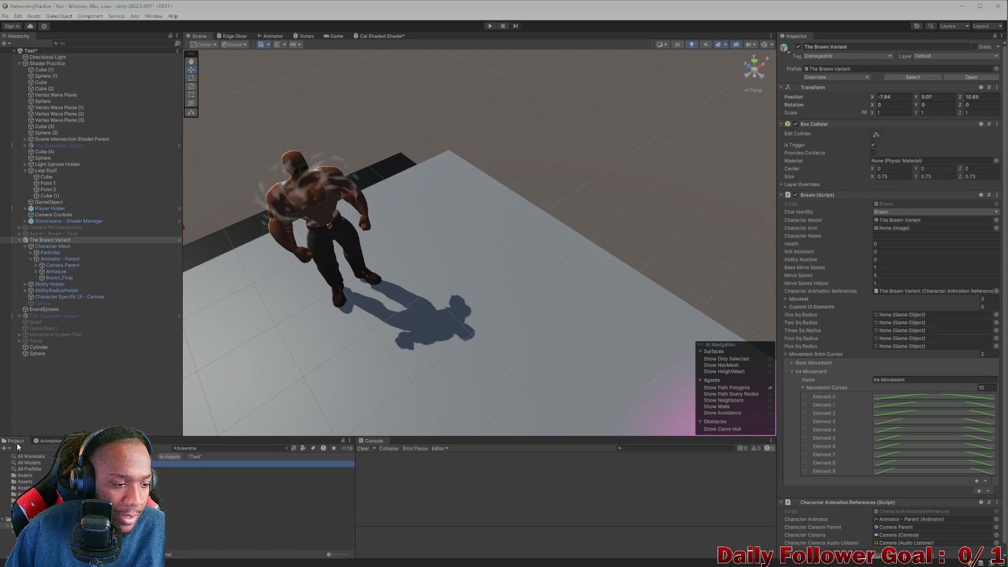
left_click(52, 442)
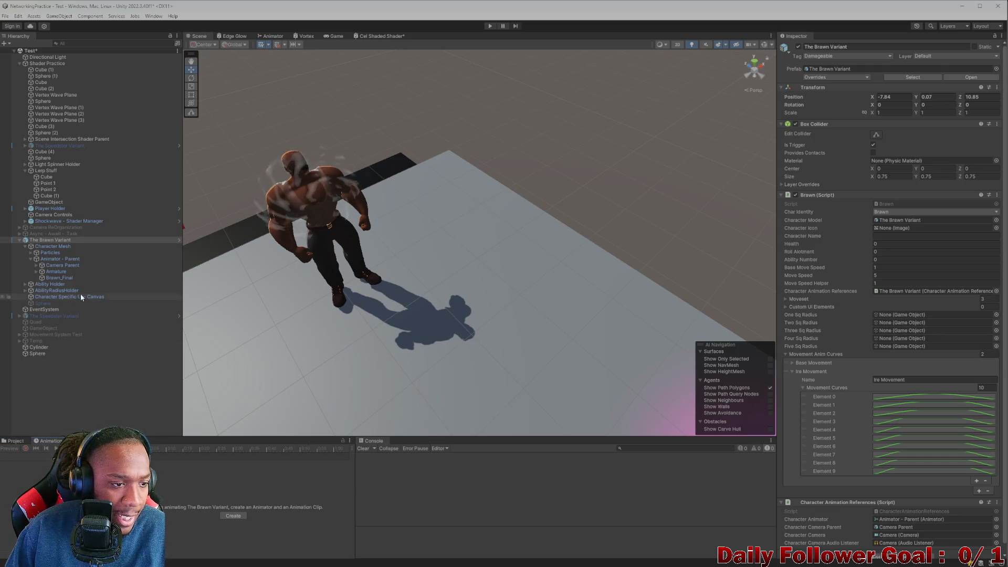
left_click(64, 258)
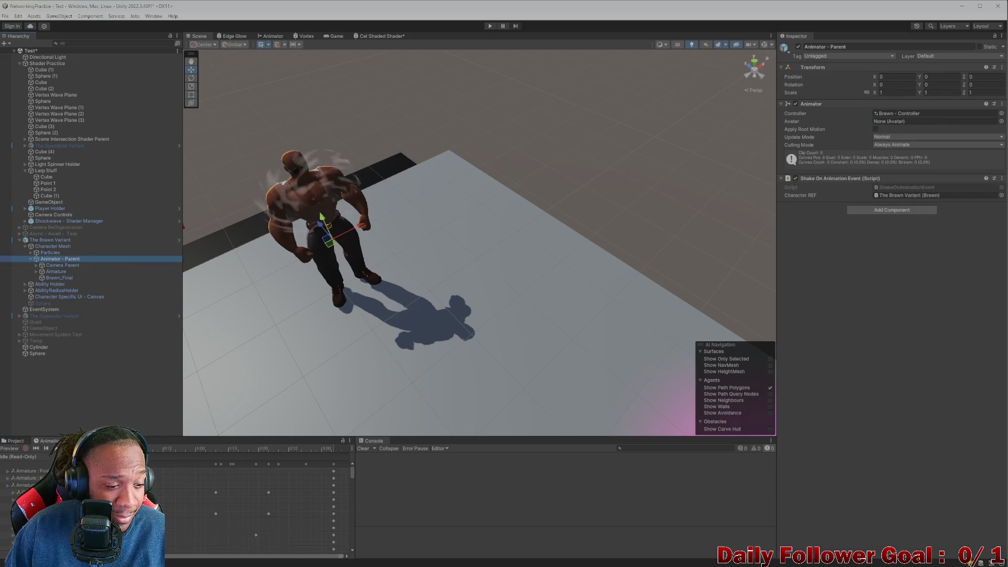
Frame Brawn, switch the previewed clip from Idle to Ire Idle, and view him from the front.
mouse_move(294, 315)
left_mouse_down()
mouse_move(239, 338)
mouse_move(266, 340)
mouse_move(404, 272)
mouse_move(460, 261)
left_mouse_up()
key("f")
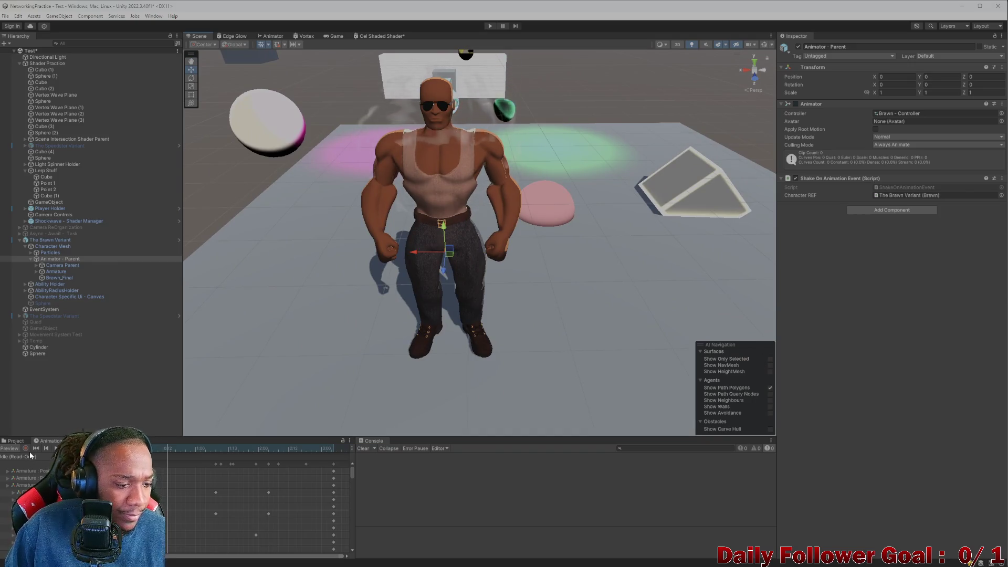
left_click(31, 456)
left_click(30, 458)
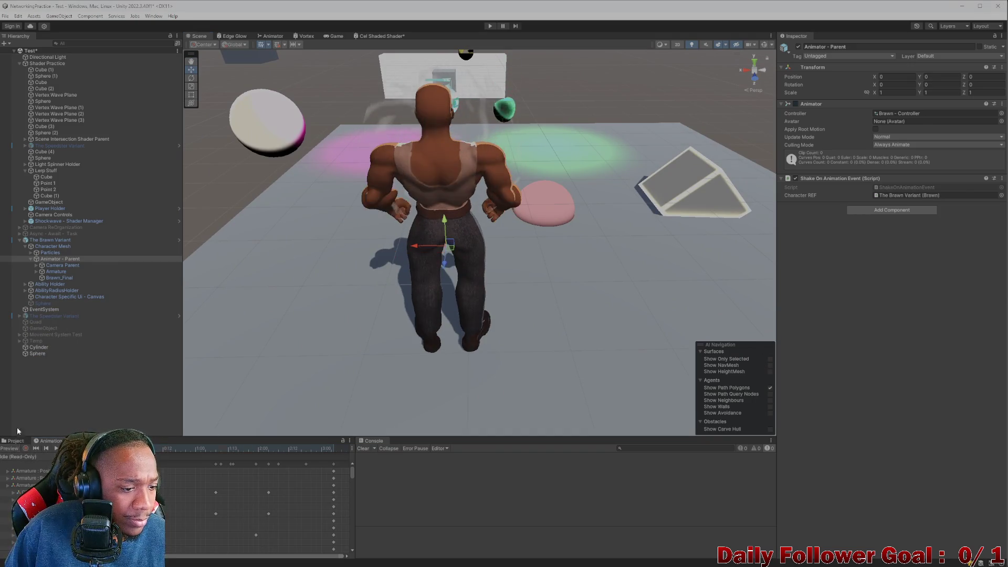
left_click(32, 456)
left_click(29, 451)
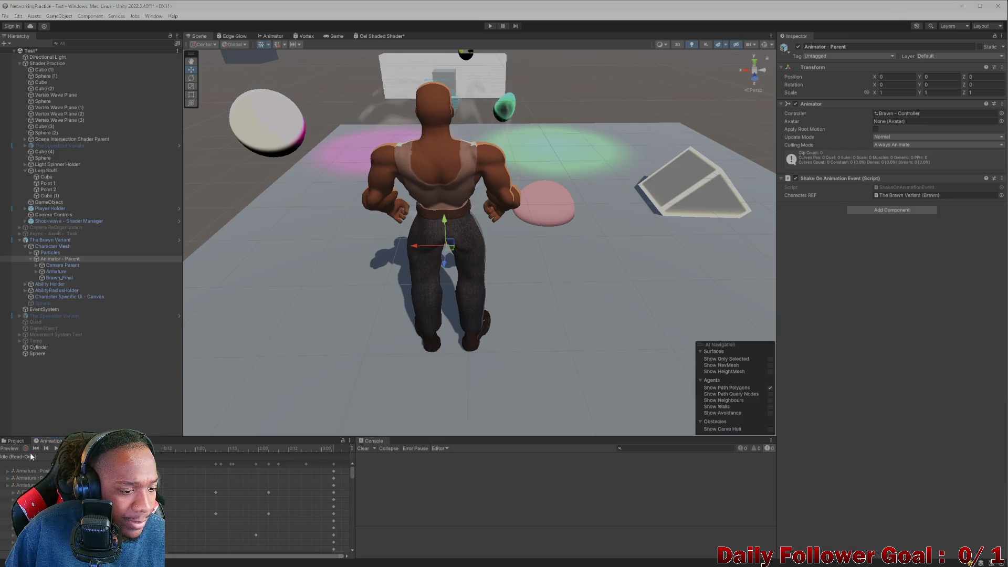
left_click(29, 456)
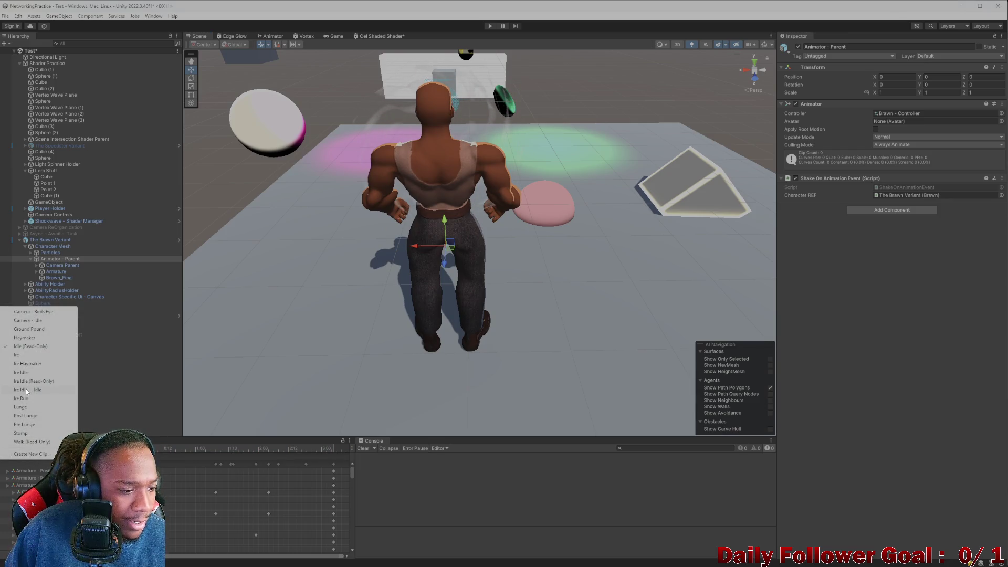
left_click(29, 373)
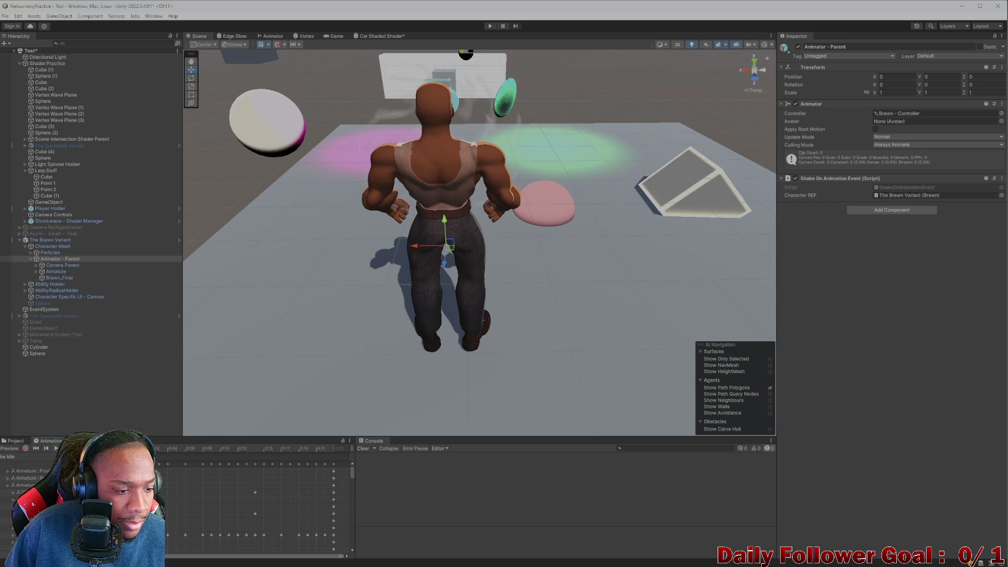
mouse_move(499, 283)
left_mouse_down()
mouse_move(376, 308)
mouse_move(373, 279)
left_mouse_up()
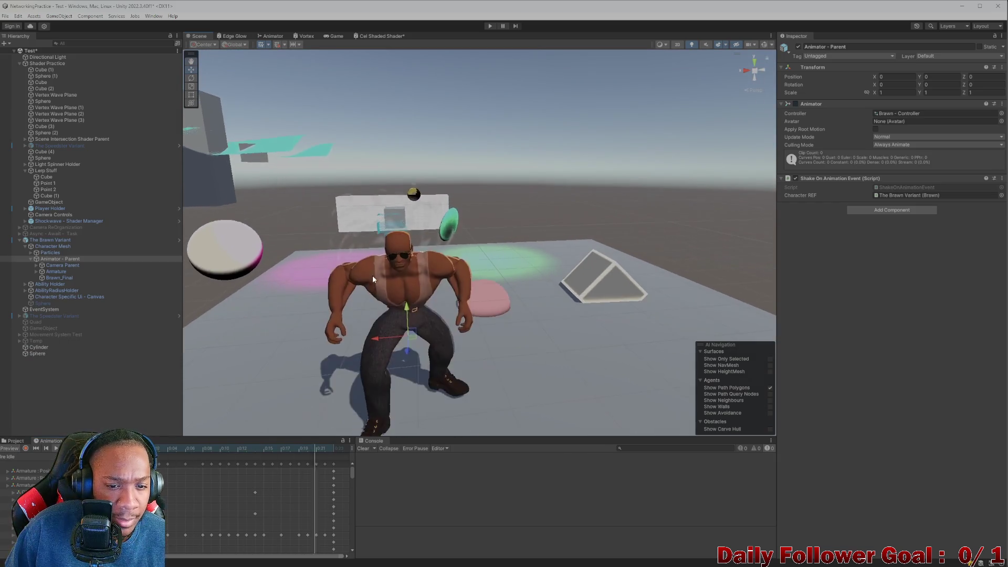
scroll(373, 275, "up", 5)
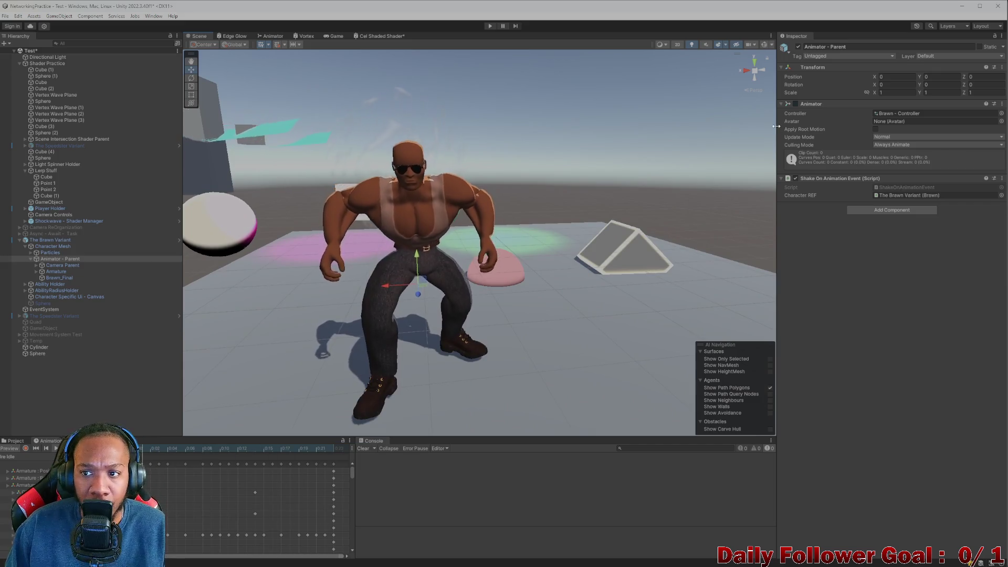
Select BrawnMAT in the project assets and darken its Base Color, checking the scene from above.
left_click(12, 442)
left_click(63, 464)
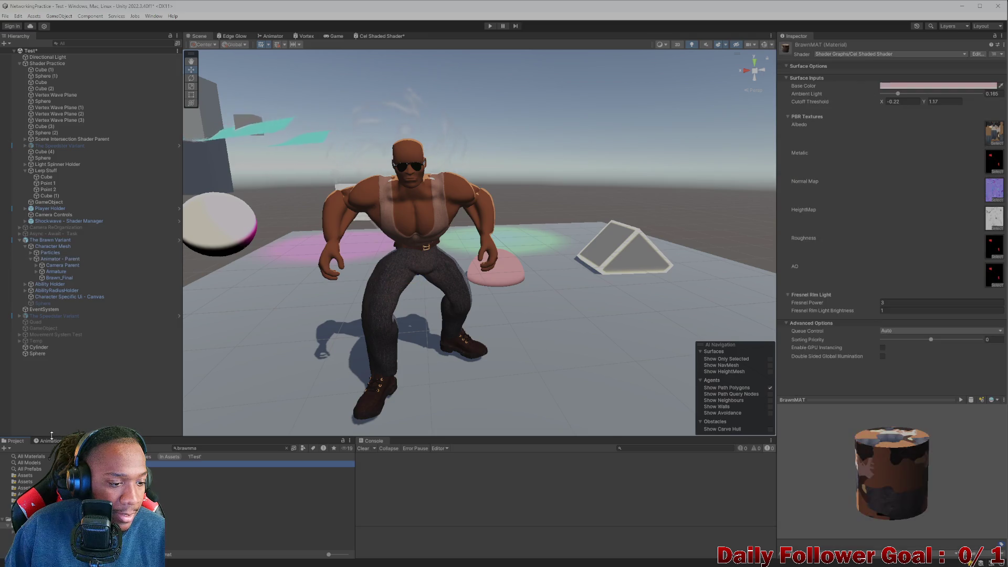
left_click(52, 441)
left_click(938, 86)
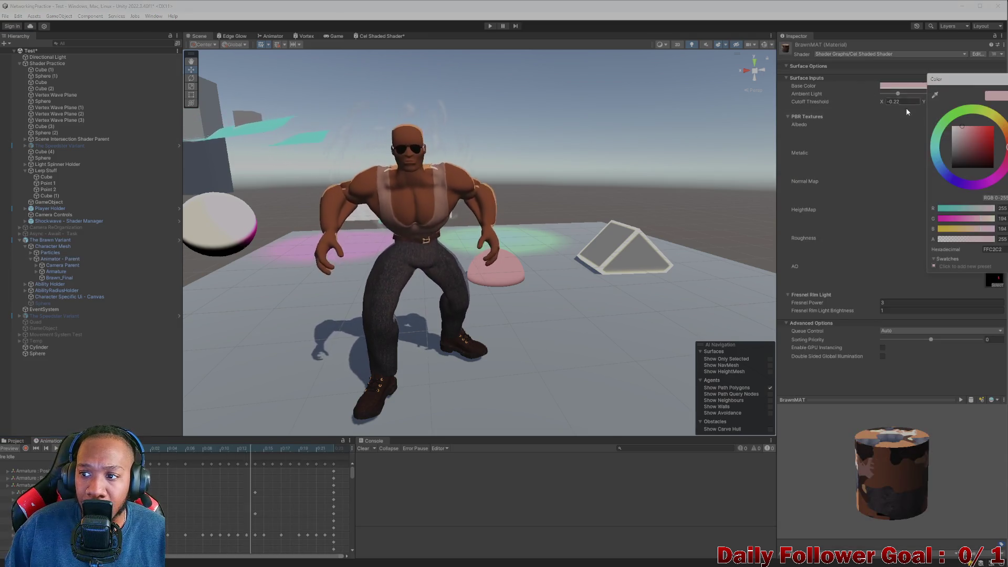
mouse_move(959, 130)
left_mouse_down()
mouse_move(948, 150)
mouse_move(962, 149)
mouse_move(943, 149)
mouse_move(986, 148)
left_mouse_up()
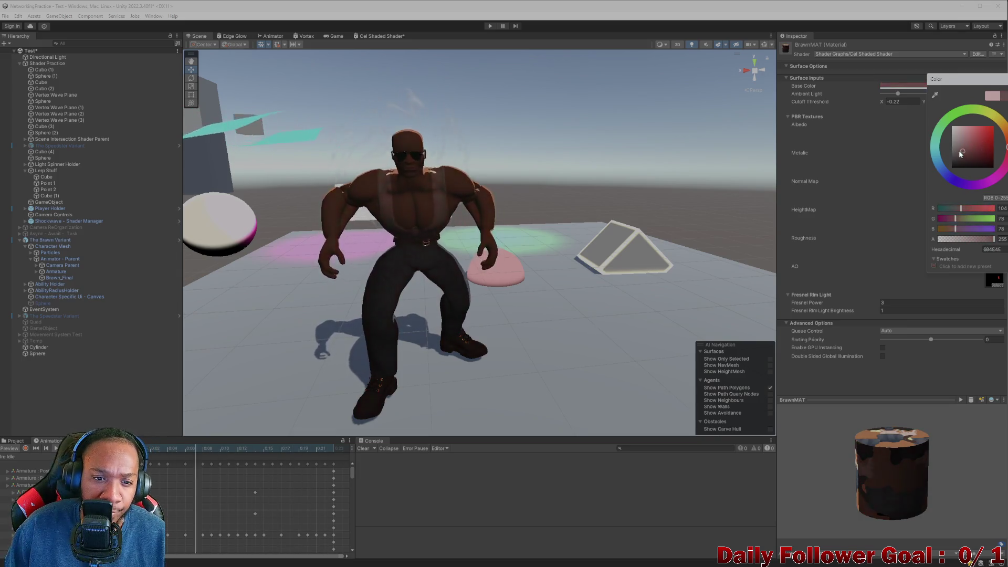
mouse_move(510, 248)
left_mouse_down()
mouse_move(468, 254)
mouse_move(518, 249)
mouse_move(513, 283)
left_mouse_up()
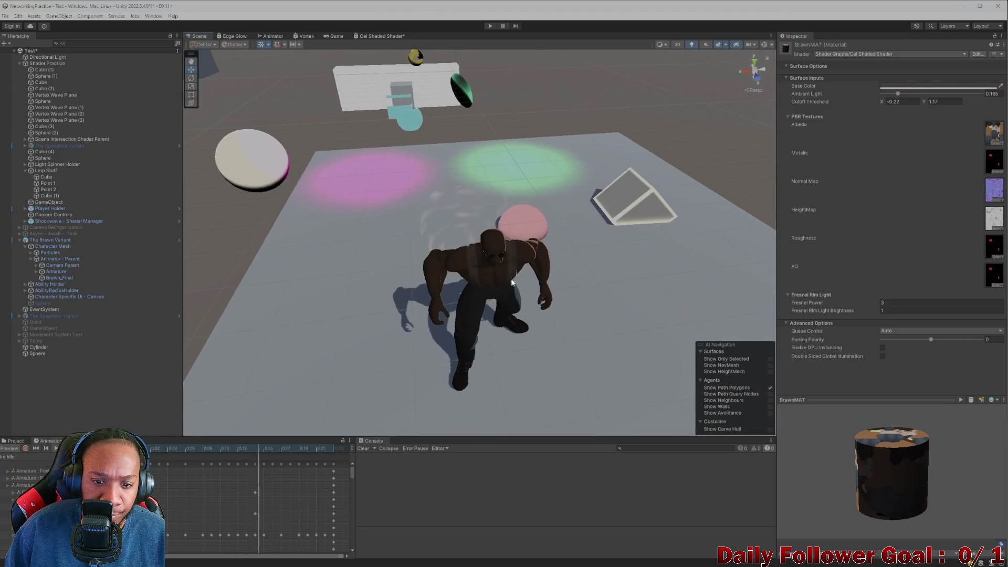
Tint BrawnMAT's Base Color light pink, then slightly stronger pink, viewing the character up close.
left_click(899, 88)
mouse_move(922, 133)
left_mouse_down()
mouse_move(954, 126)
mouse_move(928, 130)
left_mouse_up()
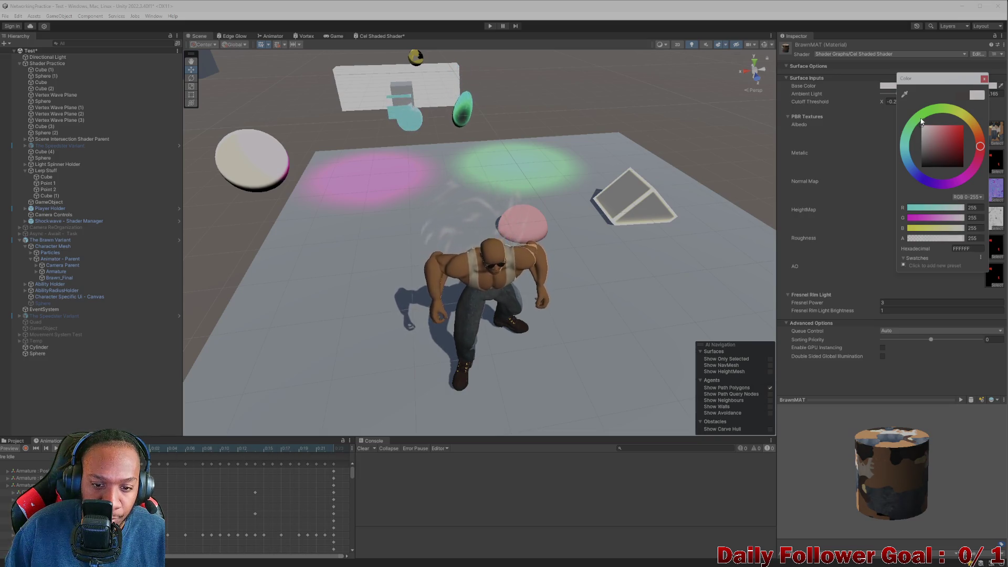
mouse_move(760, 182)
left_mouse_down()
mouse_move(727, 219)
mouse_move(622, 227)
mouse_move(645, 213)
left_mouse_up()
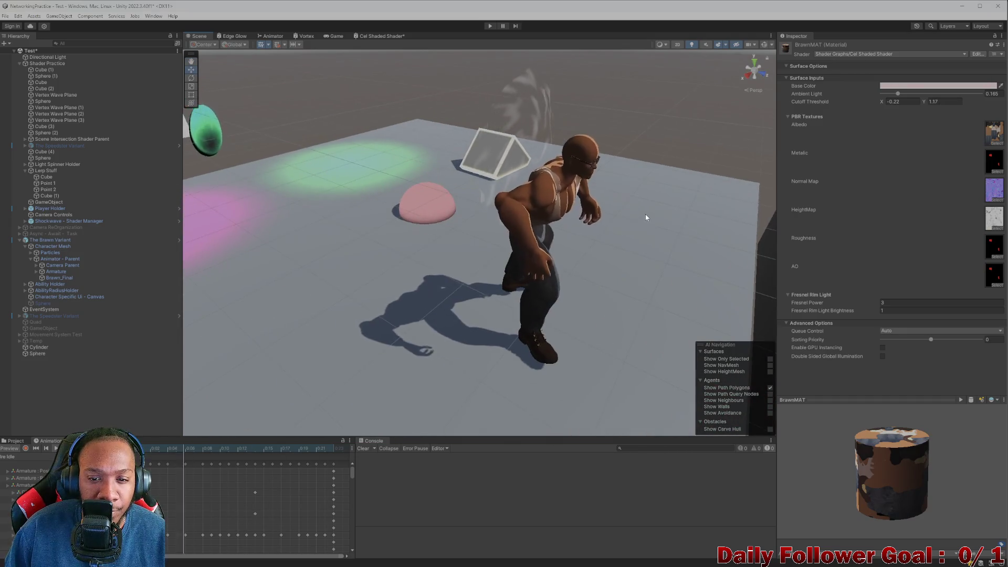
left_click(939, 86)
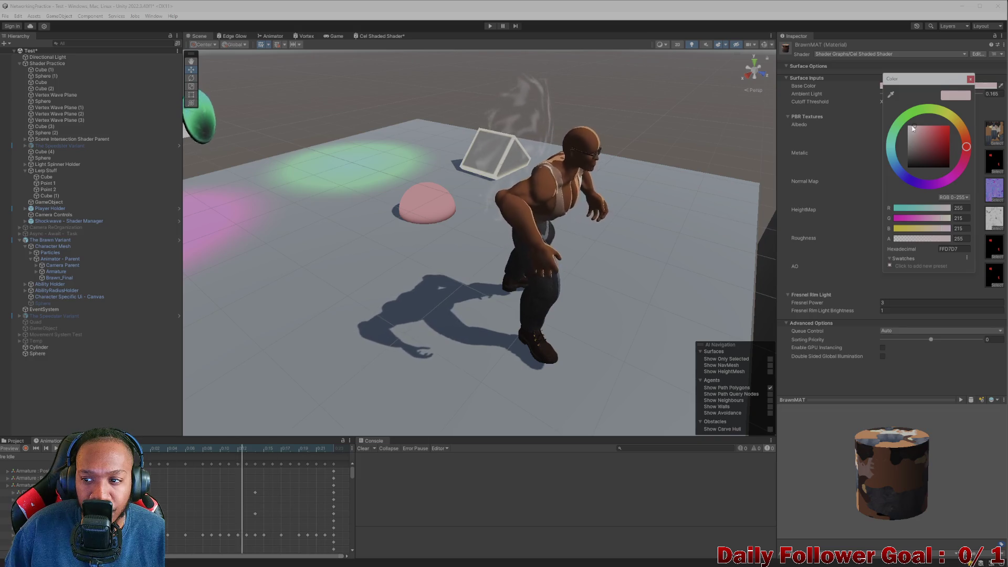
left_click_drag(917, 128, 912, 124)
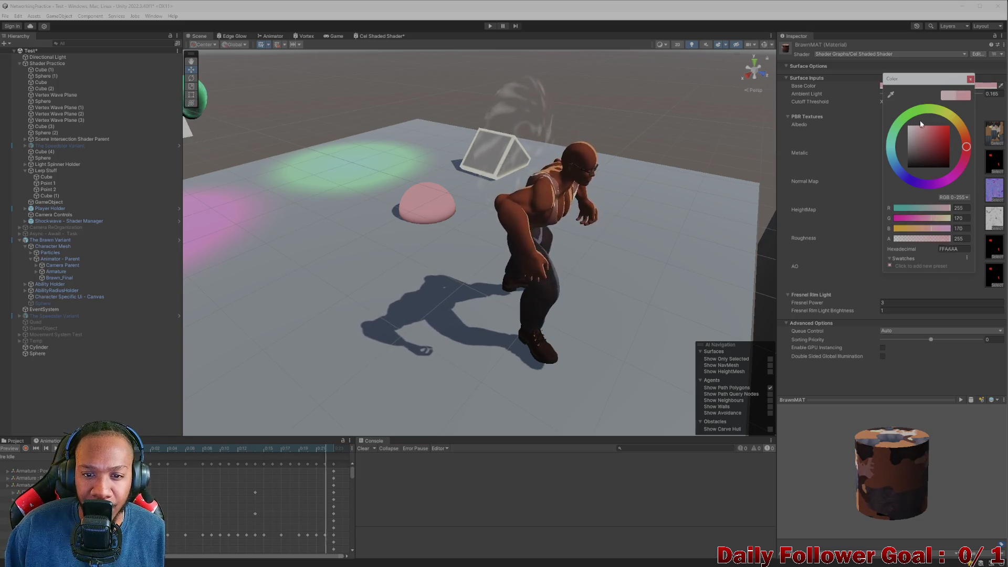
mouse_move(713, 177)
left_mouse_down()
mouse_move(604, 179)
mouse_move(491, 141)
left_mouse_up()
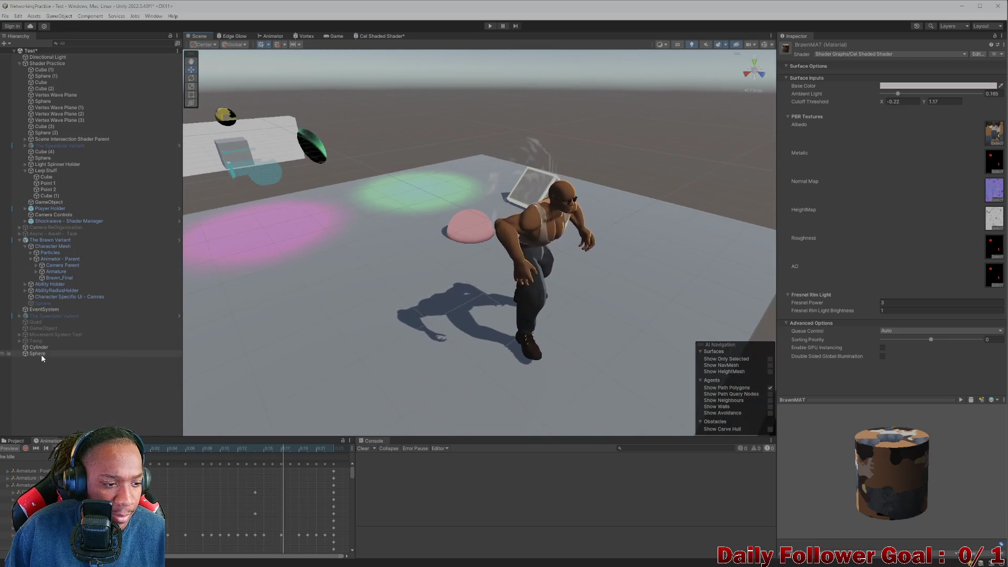
Set the Animator - Parent preview clip to Ire Idle and view the character from the front.
left_click(41, 354)
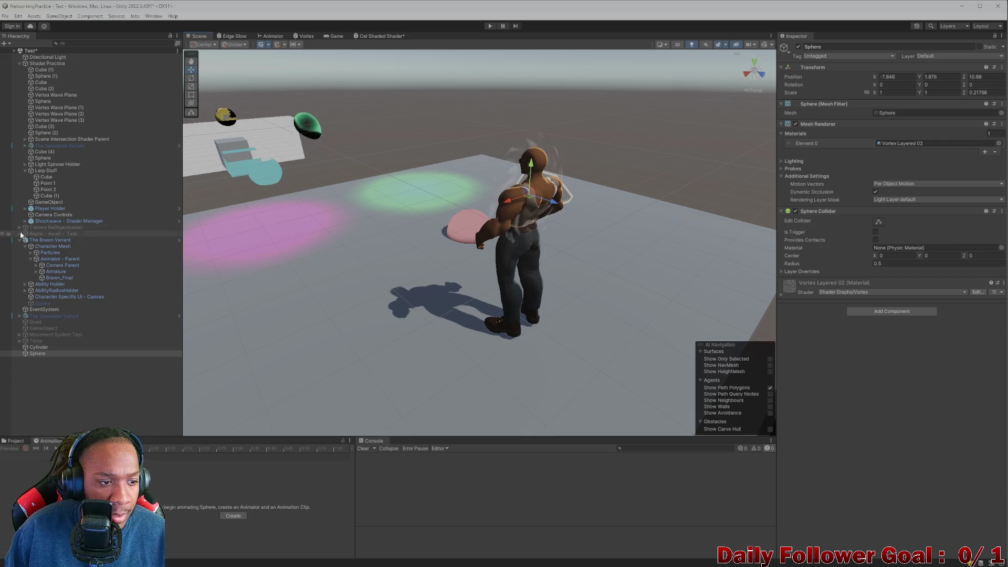
left_click(53, 240)
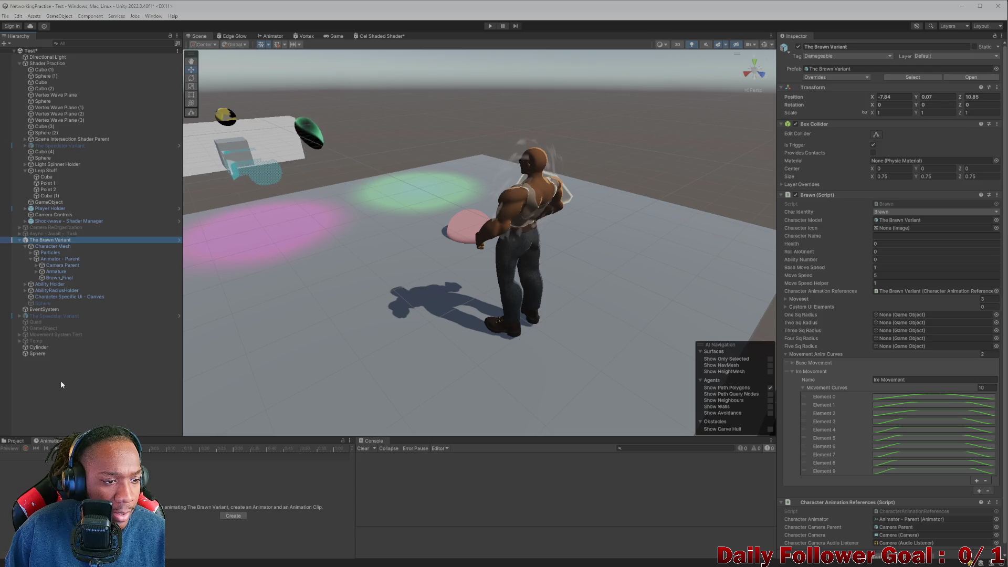
left_click(58, 260)
left_click(37, 456)
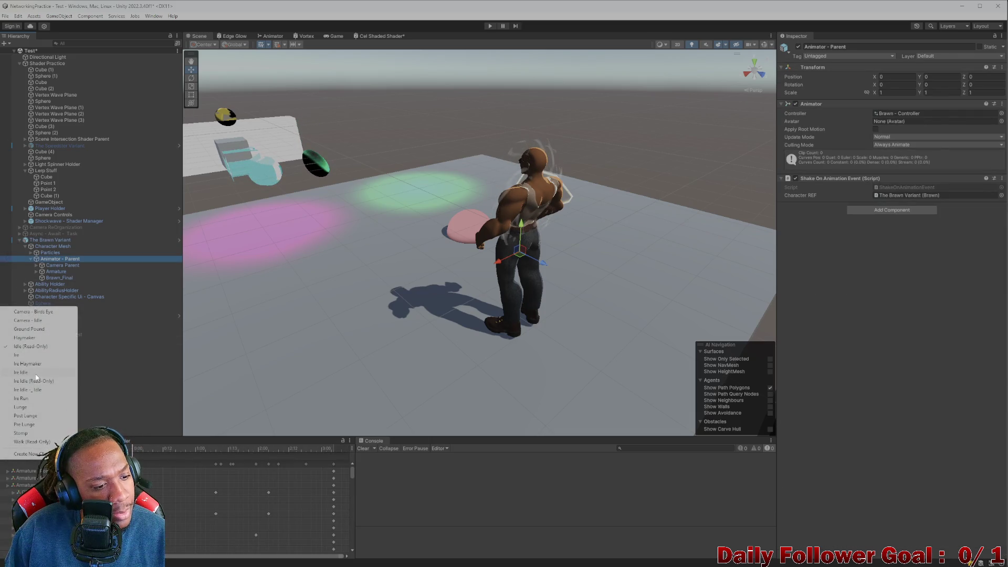
left_click(39, 372)
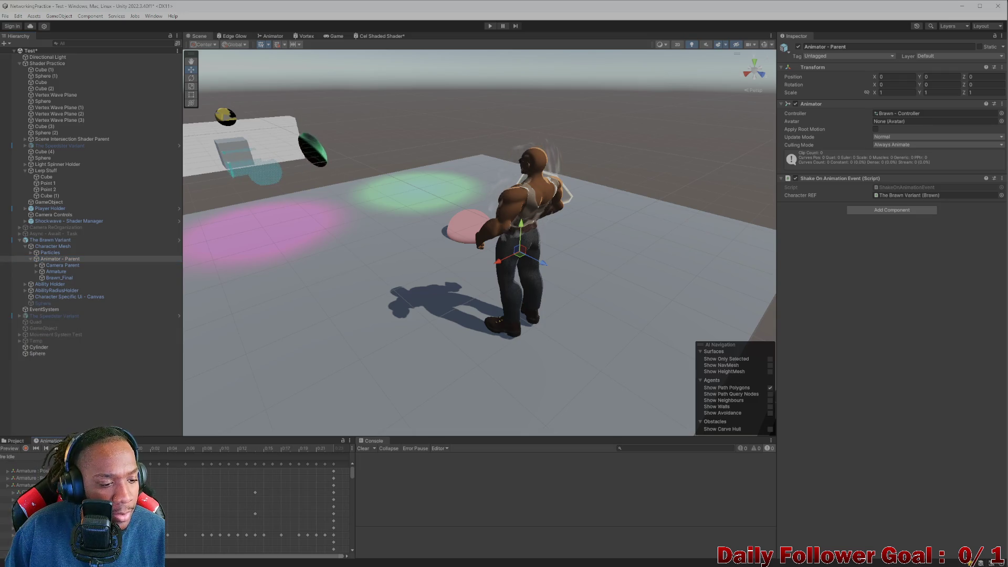
mouse_move(294, 347)
left_mouse_down()
mouse_move(279, 356)
mouse_move(524, 257)
mouse_move(359, 311)
left_mouse_up()
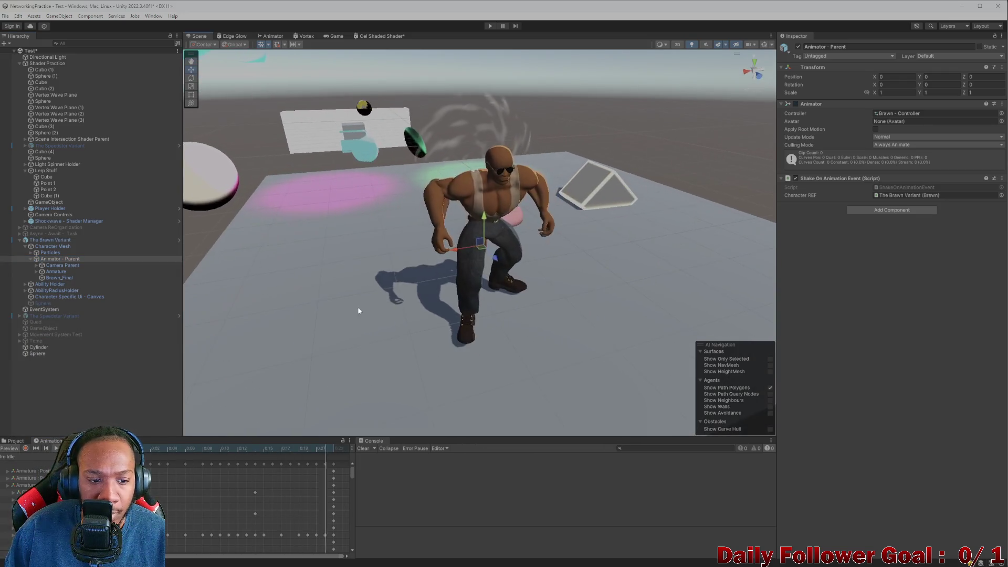
left_click(19, 443)
Select BrawnMAT and push its Base Color toward red.
left_click(168, 464)
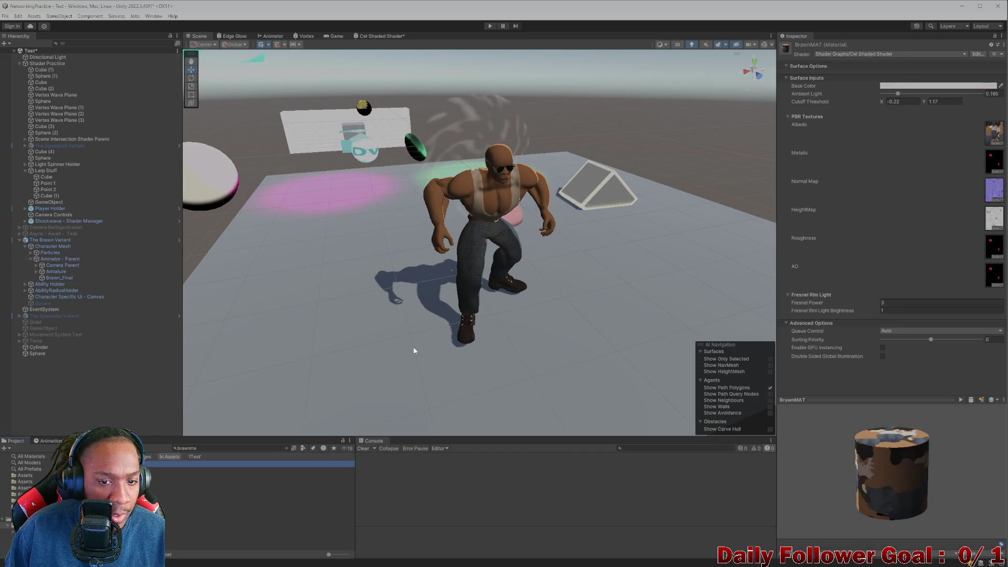
left_click(911, 86)
left_click_drag(939, 133, 951, 126)
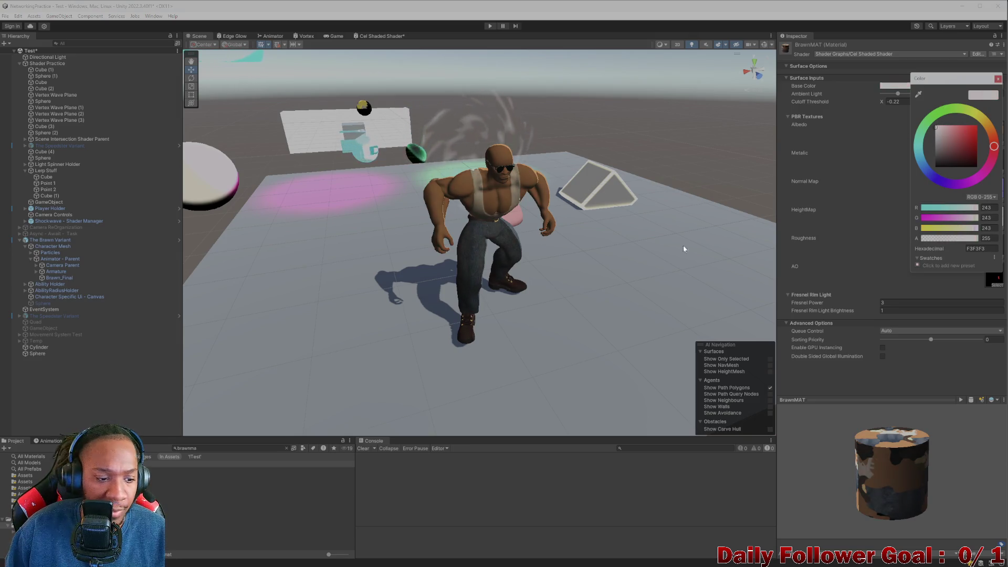
Frame the character and return BrawnMAT's Base Color to near white.
left_click(50, 441)
left_click(901, 87)
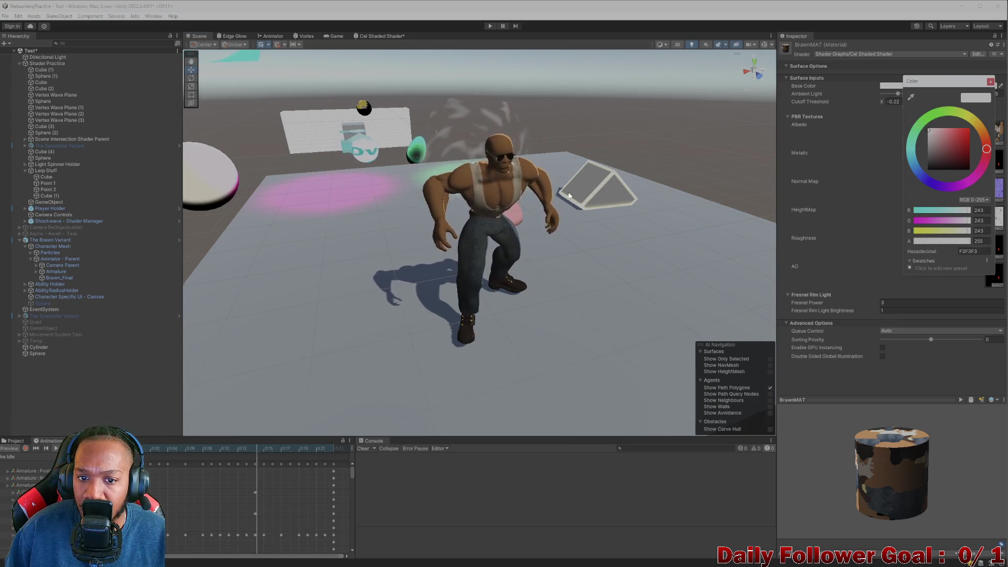
left_click_drag(473, 262, 434, 345)
key("f")
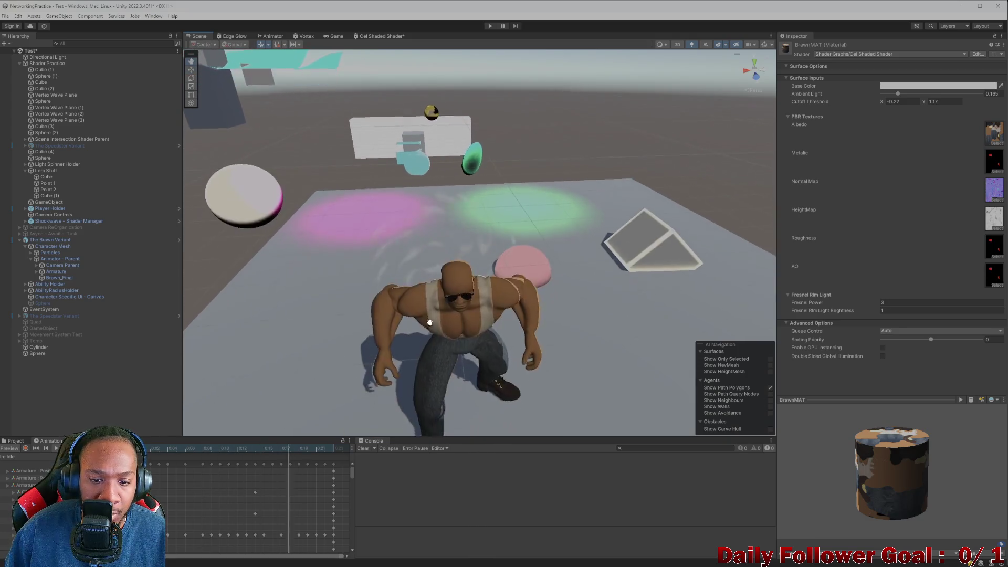
left_click(949, 86)
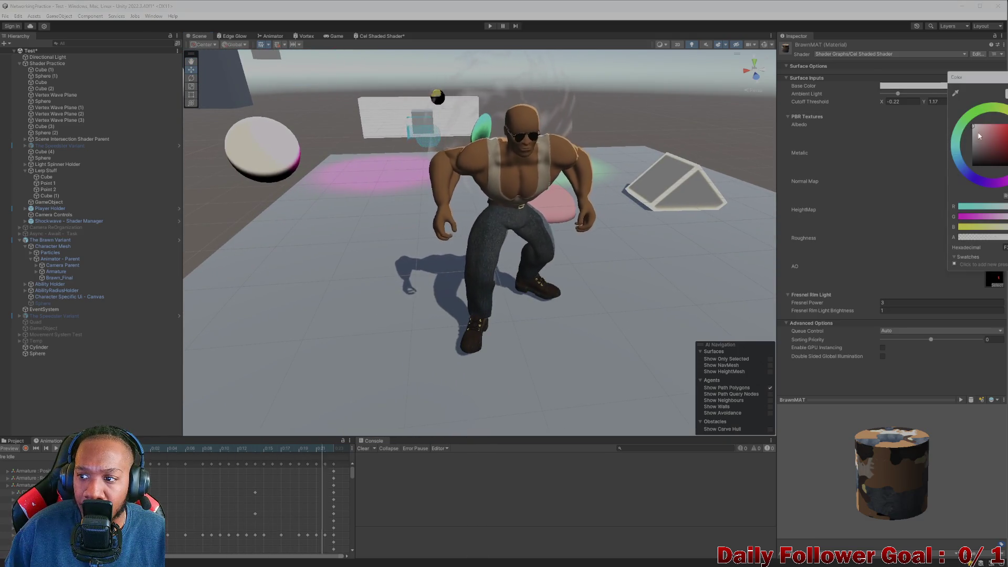
left_click(975, 128)
left_click_drag(974, 126, 970, 126)
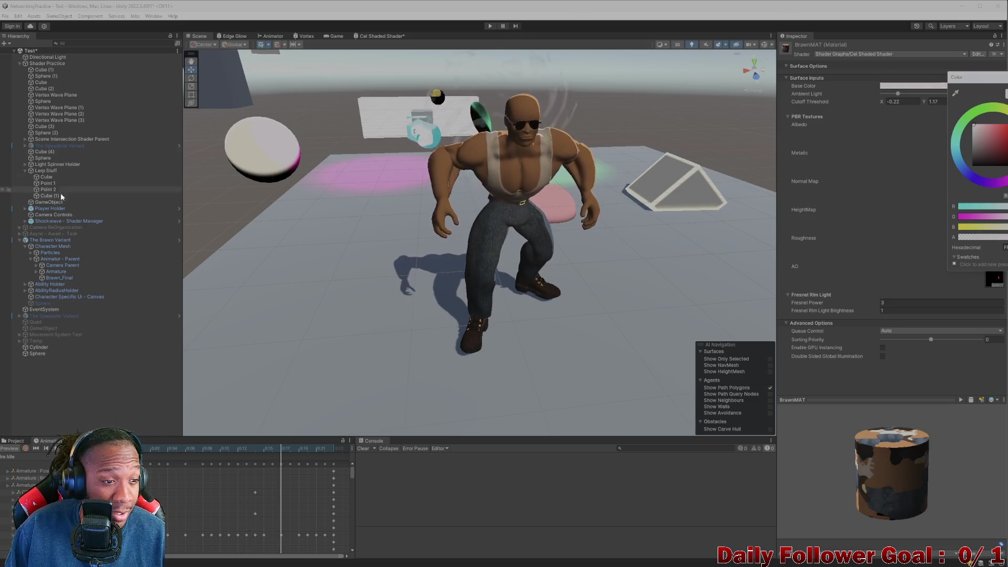
Select the Sphere, nudge it slightly along Z, and search the project for distortion assets.
left_click(46, 355)
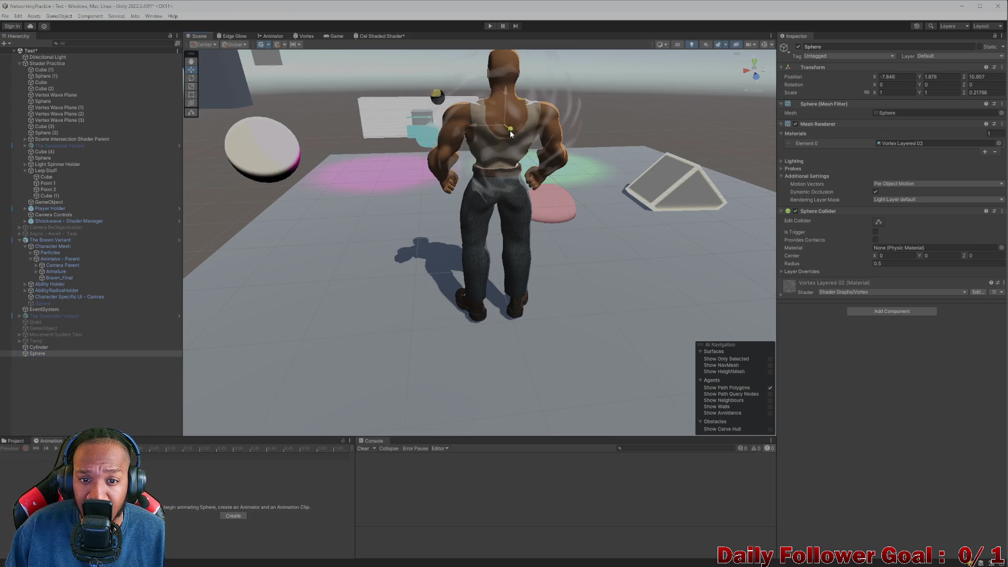
left_click_drag(511, 130, 507, 125)
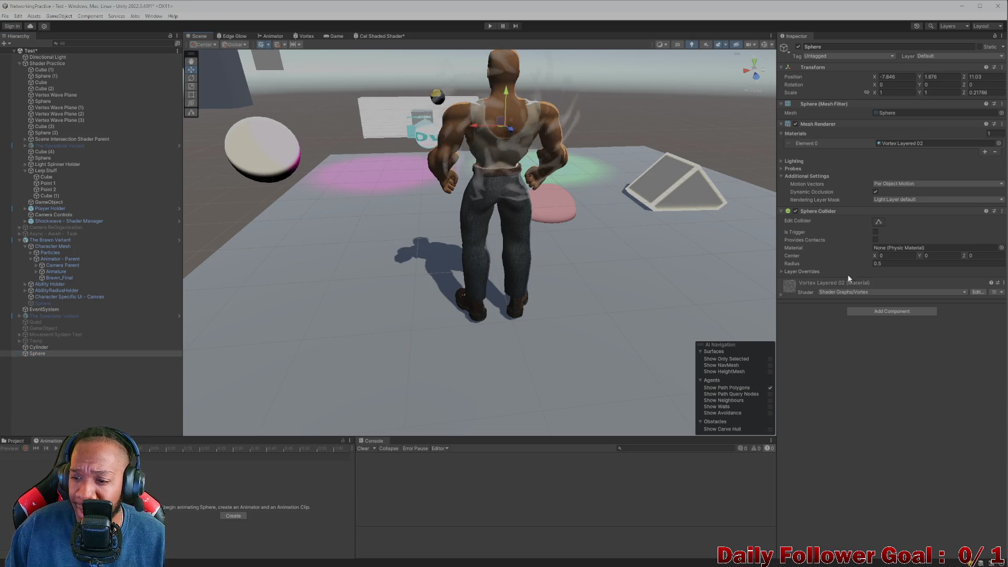
left_click(16, 440)
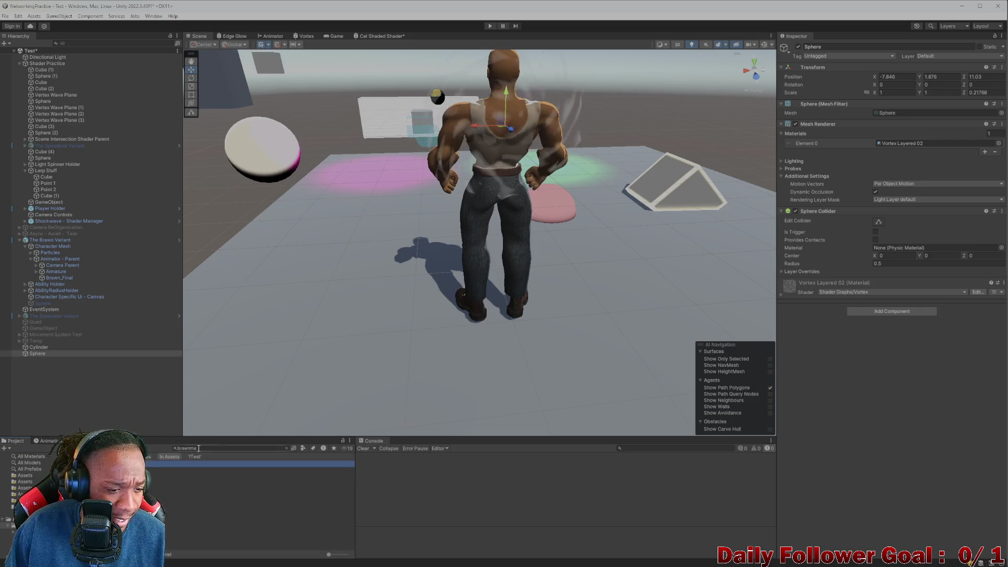
key("BackSpace")
key("BackSpace")
key("BackSpace")
type("do")
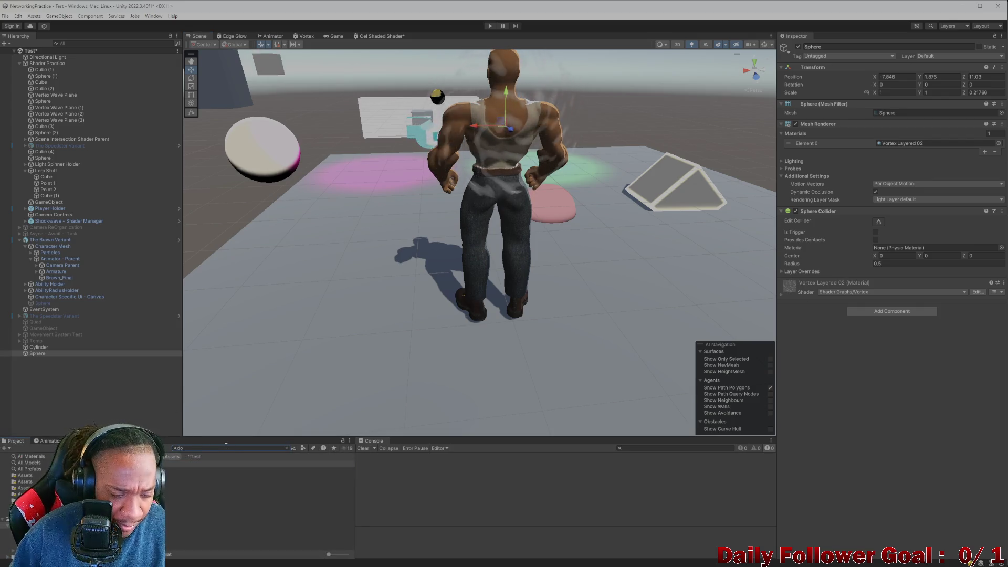
key("BackSpace")
type("iks")
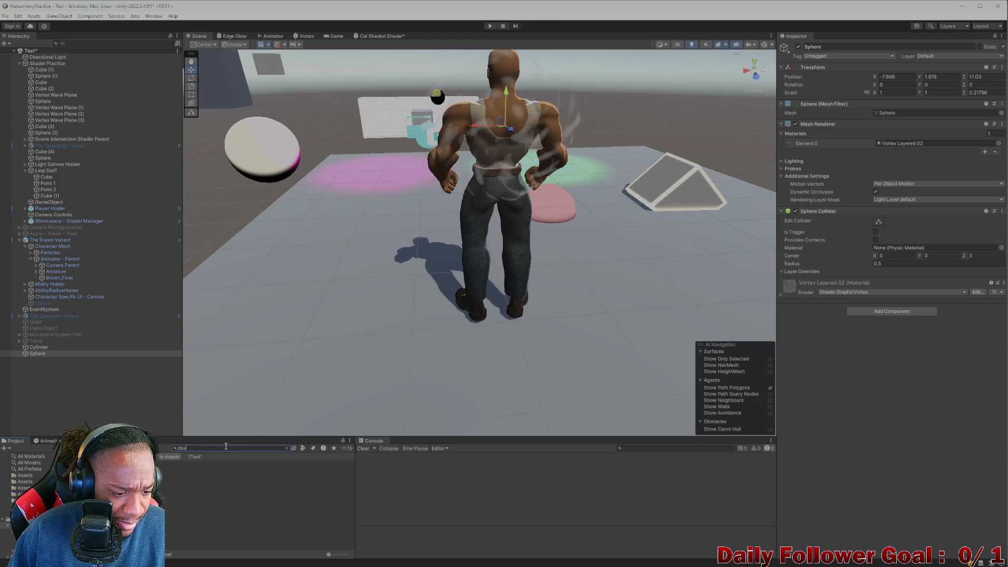
key("BackSpace")
key("BackSpace")
type("st")
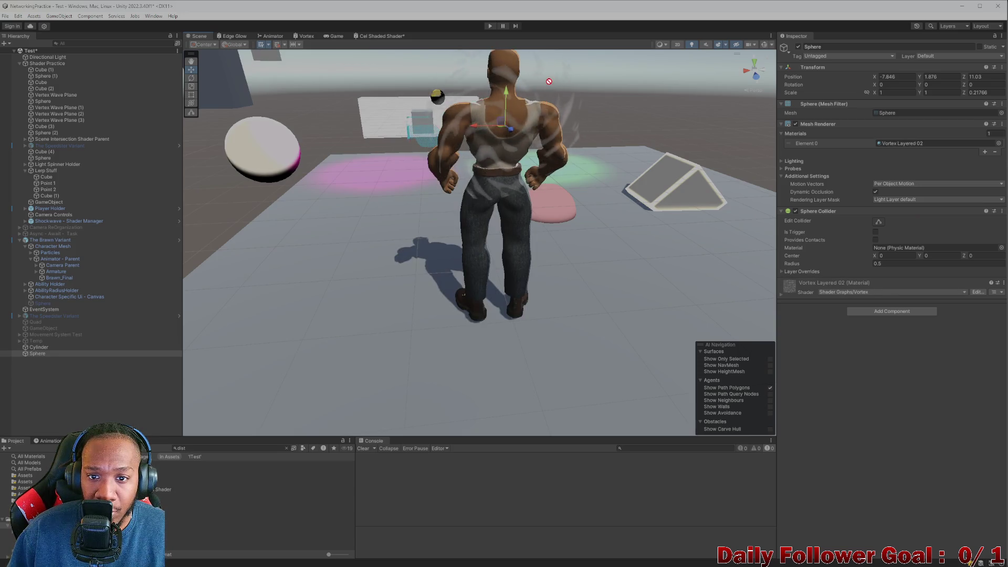
Put the Distortion Shader material in the Sphere's Element 0 slot, nudge it along Z, and select that material.
left_click_drag(546, 81, 927, 148)
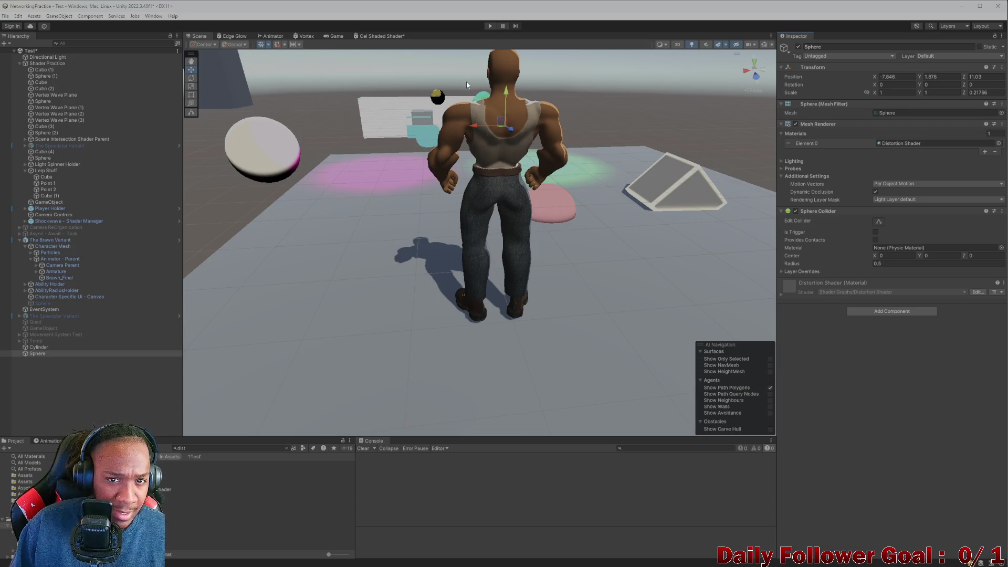
scroll(504, 142, "down", 5)
scroll(450, 179, "up", 3)
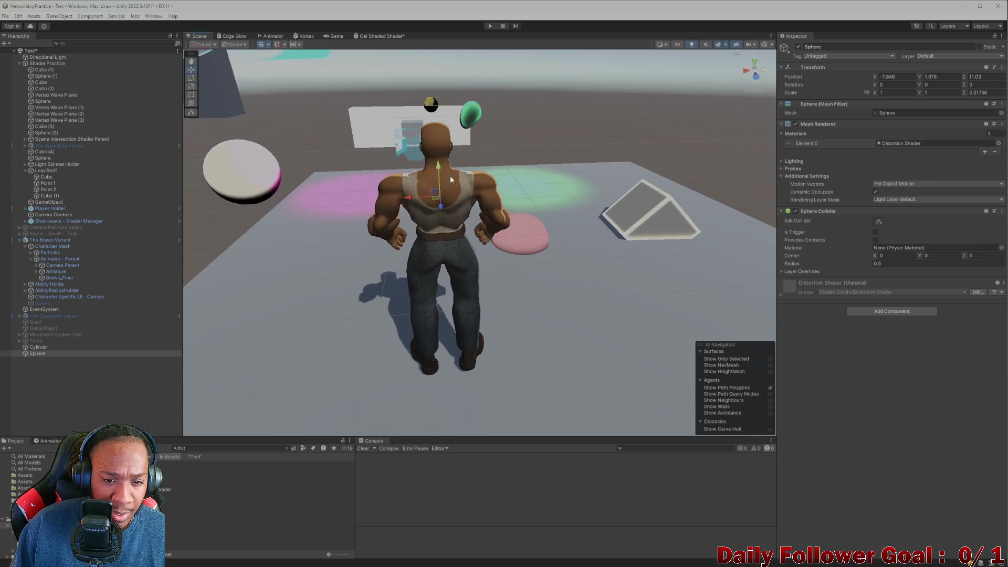
left_click_drag(441, 195, 444, 204)
scroll(537, 173, "down", 2)
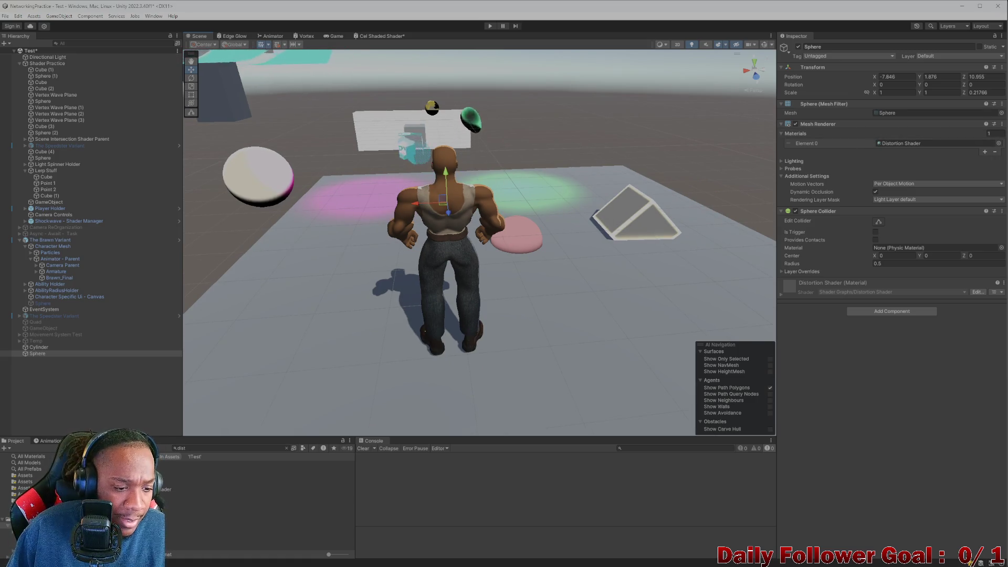
left_click(168, 477)
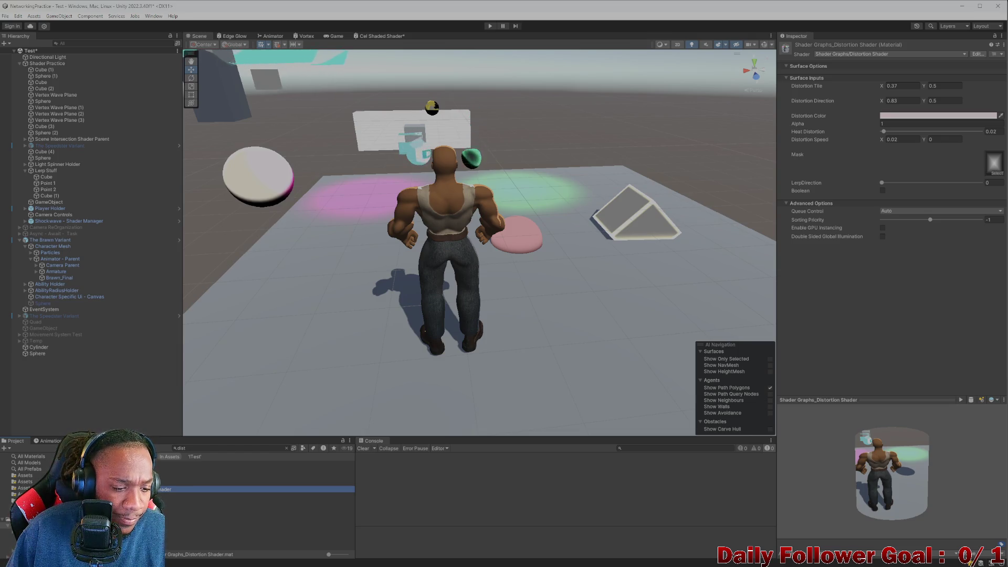
Select the Distortion Shader graph, open the Gizmos options, and orbit around the character and sphere.
left_click(210, 476)
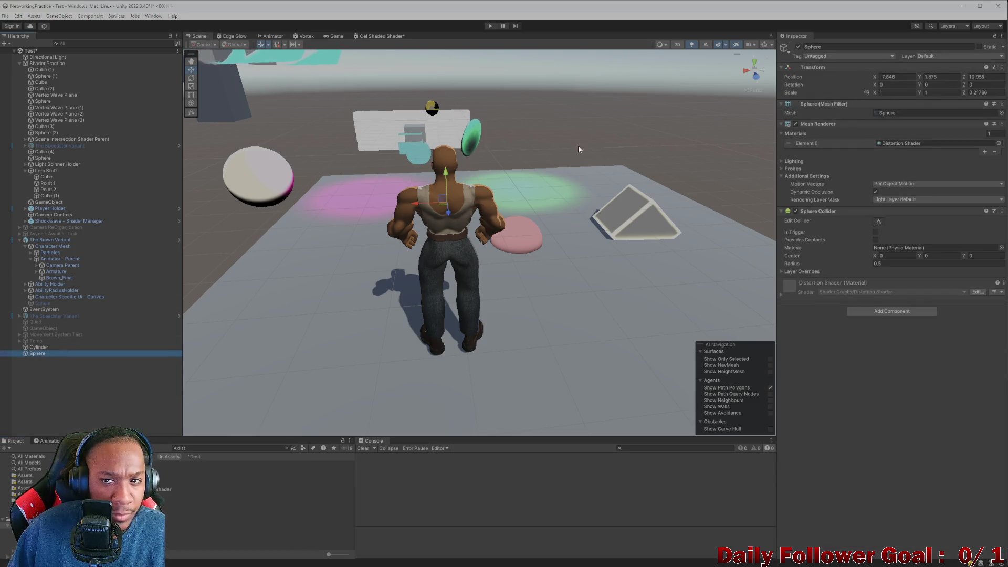
left_click(771, 44)
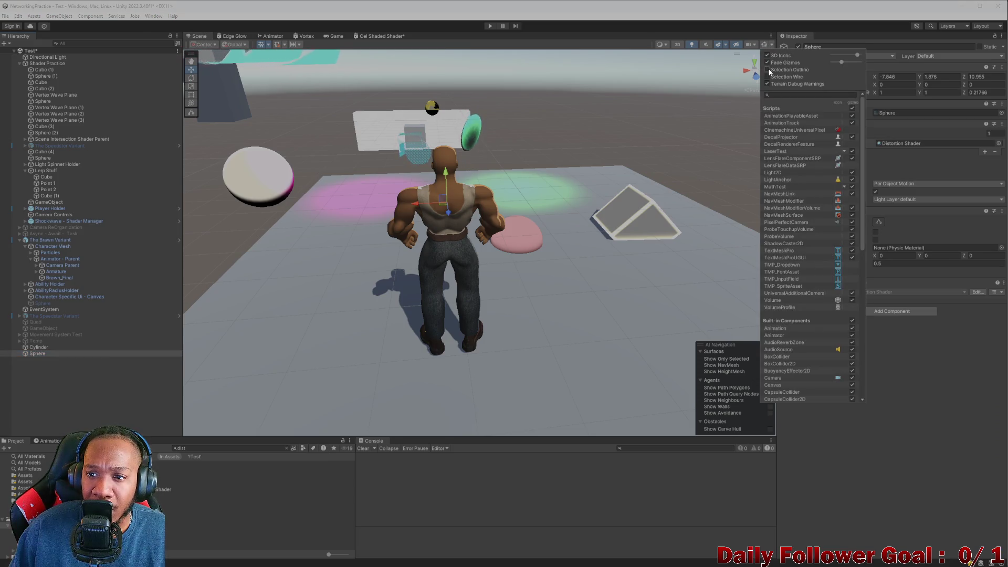
mouse_move(696, 101)
left_mouse_down()
mouse_move(720, 250)
mouse_move(562, 229)
left_mouse_up()
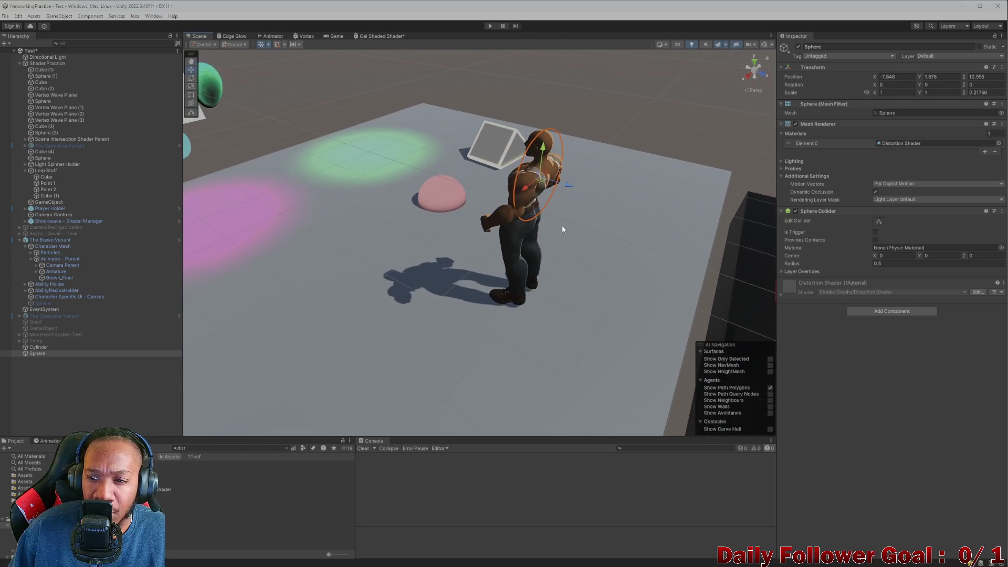
Open the Distortion Shader graph for editing and zoom around it.
left_click(210, 477)
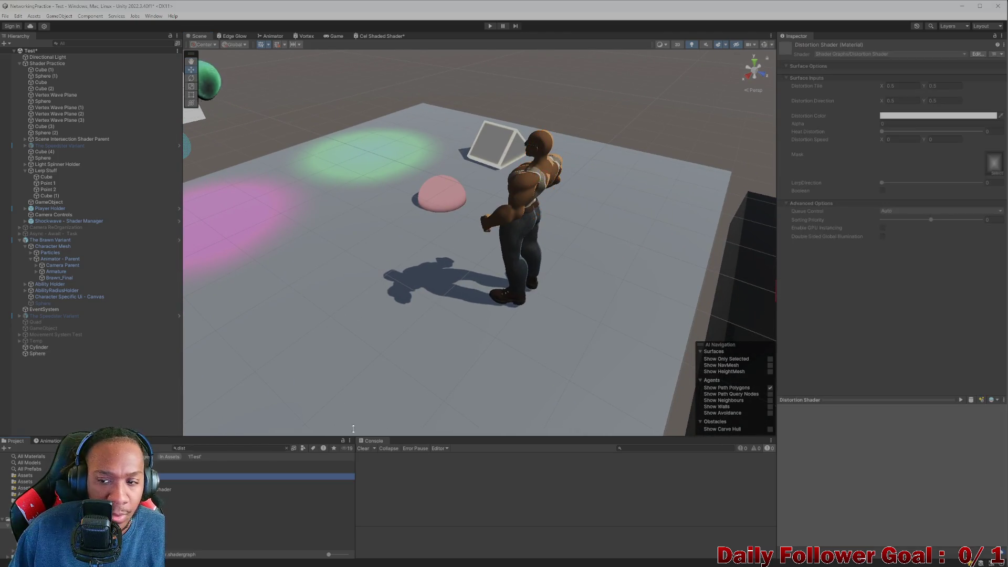
left_click(210, 470)
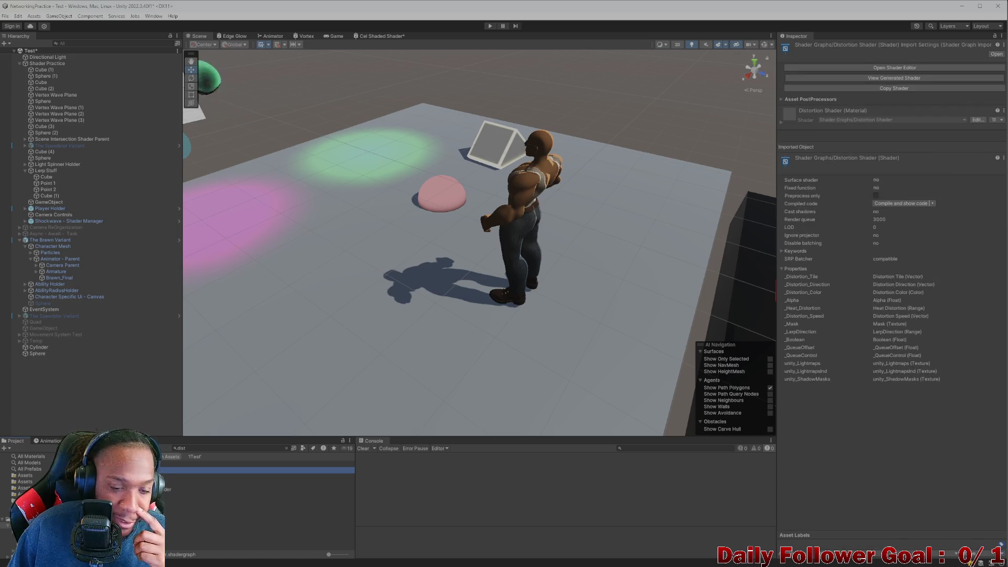
scroll(498, 233, "down", 3)
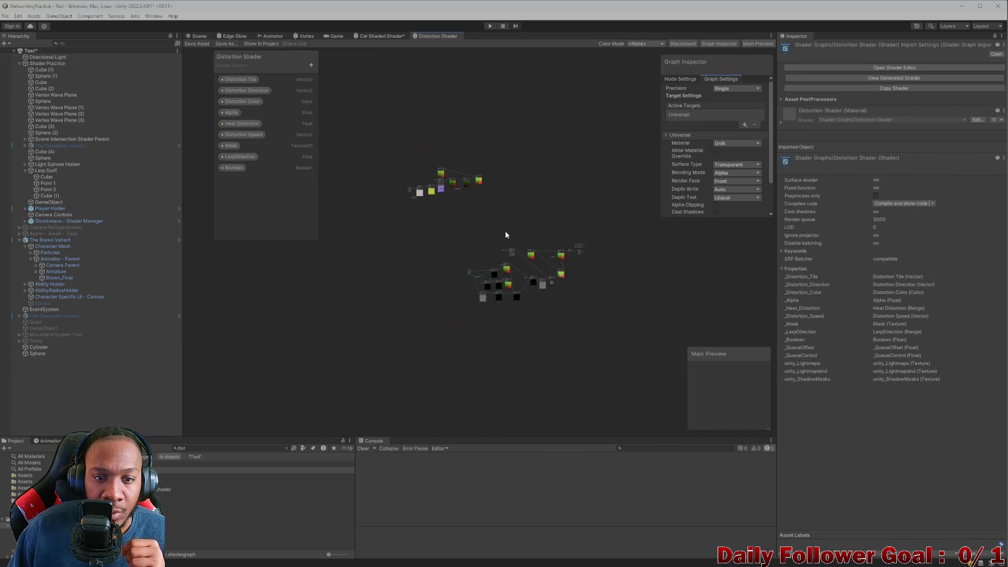
scroll(505, 231, "up", 6)
scroll(470, 371, "up", 3)
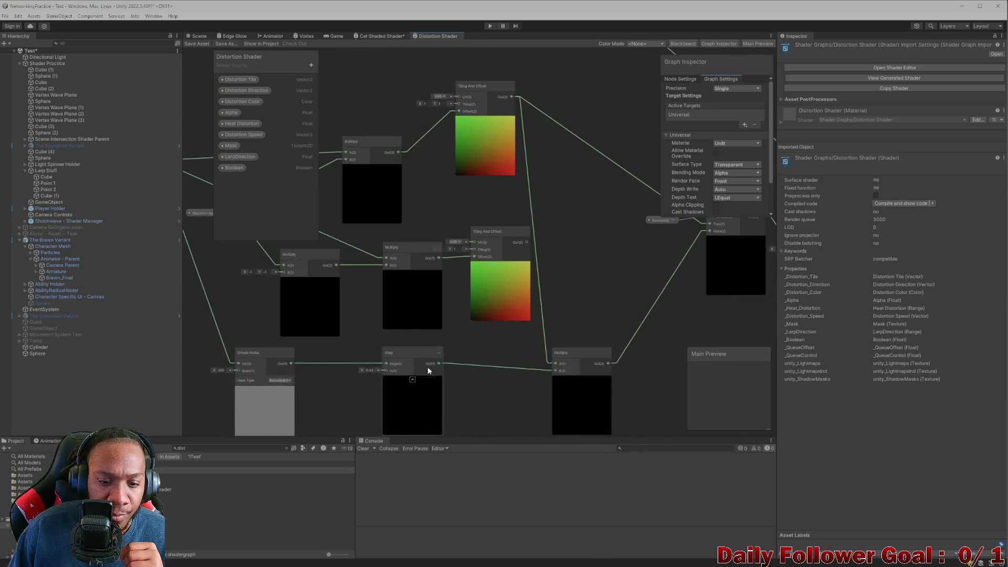
scroll(520, 284, "down", 3)
scroll(458, 257, "down", 2)
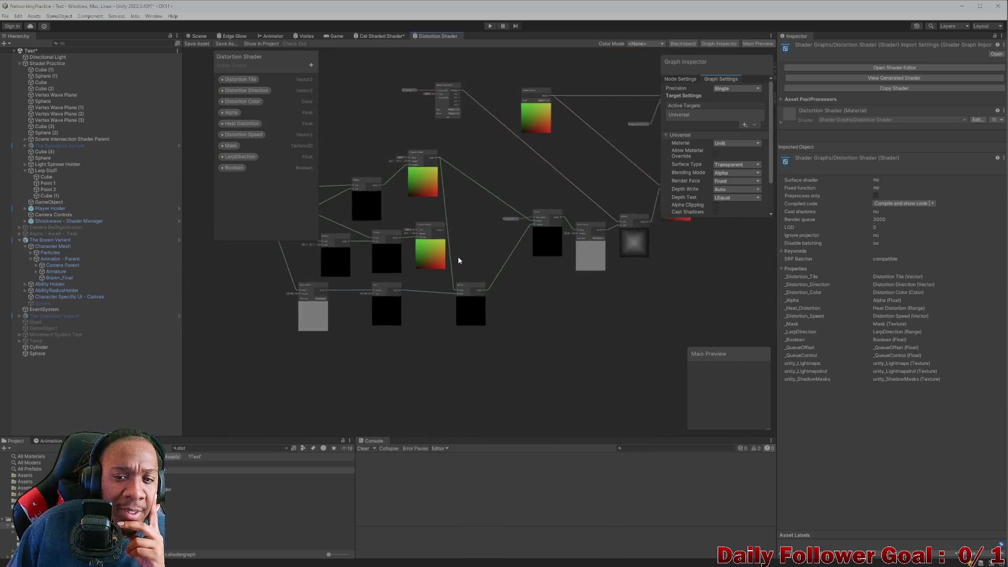
scroll(470, 276, "up", 5)
scroll(539, 271, "down", 1)
Browse the graph's outputs, Time, Simple Noise, Step and Tiling And Offset nodes.
left_click_drag(536, 257, 411, 336)
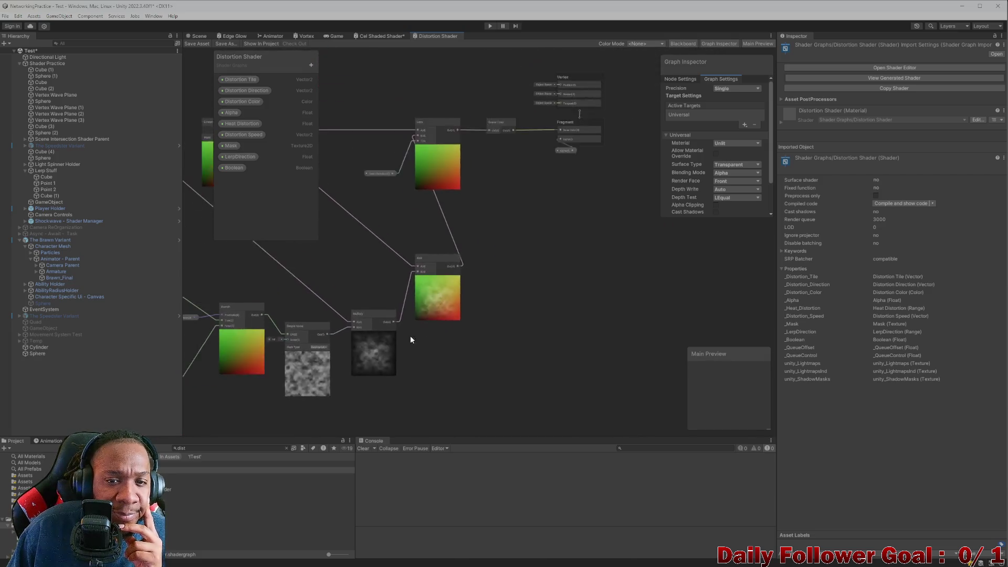
scroll(411, 335, "down", 2)
scroll(393, 261, "up", 3)
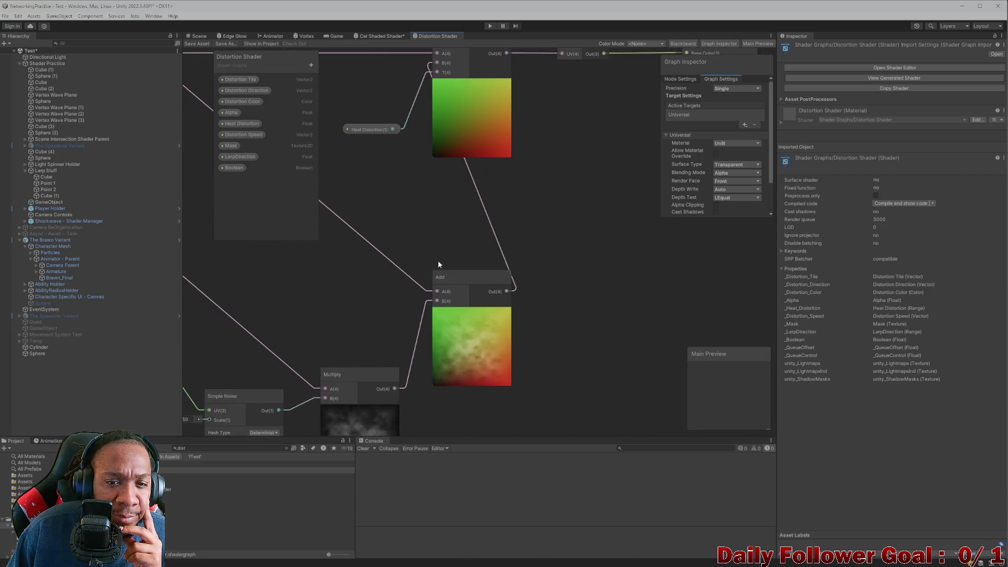
scroll(439, 266, "down", 2)
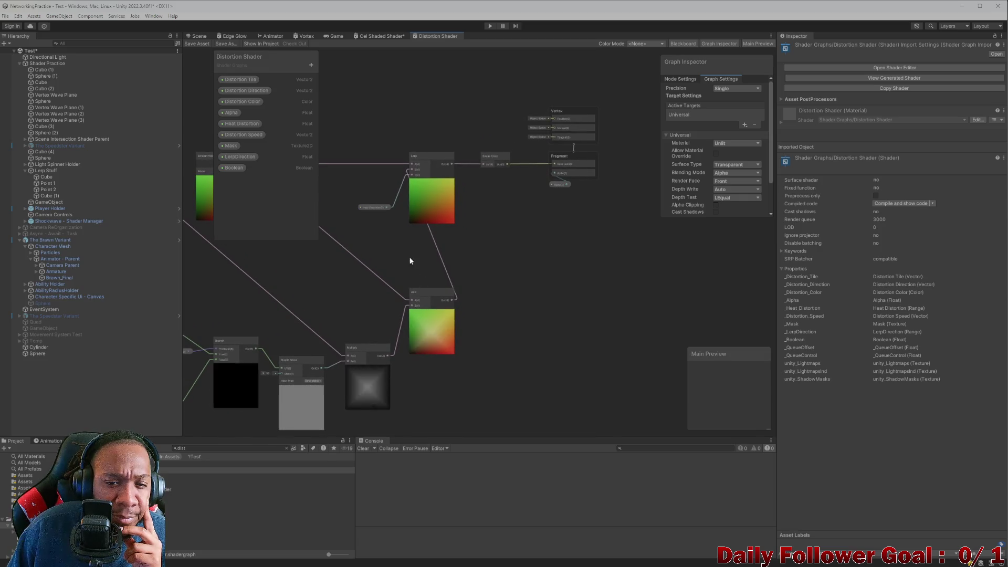
scroll(421, 274, "down", 2)
left_click_drag(421, 274, 487, 211)
scroll(486, 211, "up", 3)
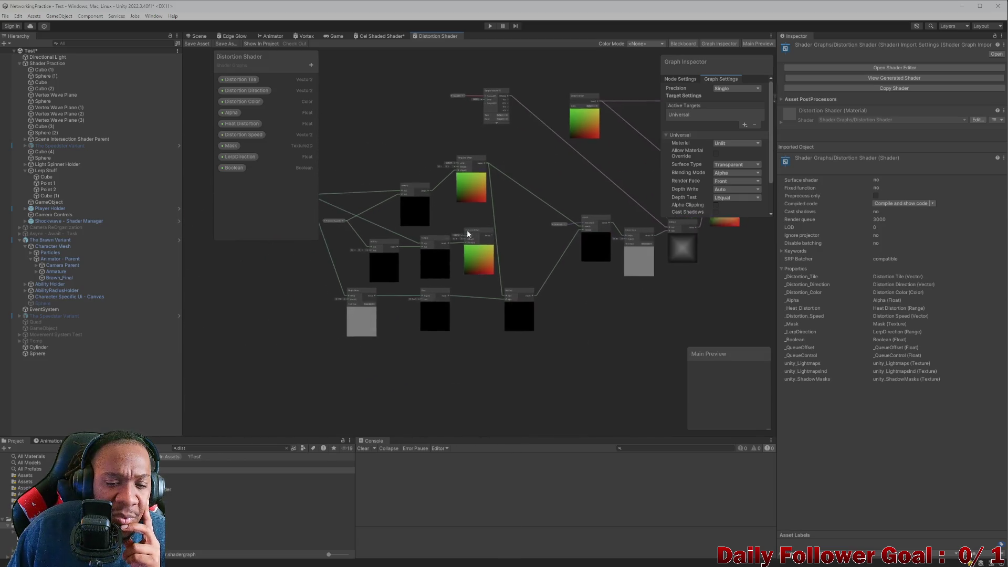
left_click_drag(380, 328, 522, 339)
scroll(522, 339, "up", 5)
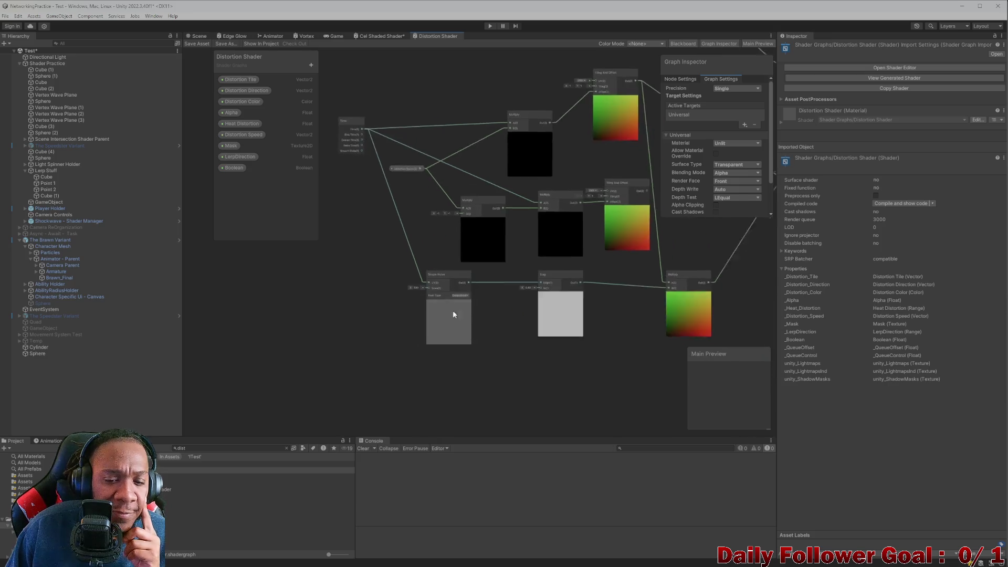
mouse_move(497, 300)
left_mouse_down()
mouse_move(430, 296)
mouse_move(441, 290)
mouse_move(424, 350)
left_mouse_up()
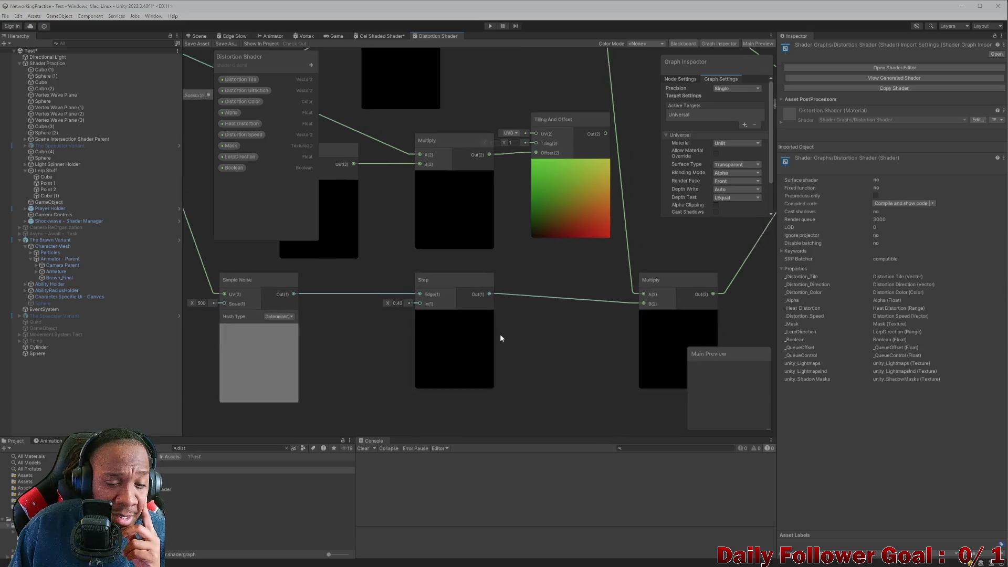
mouse_move(500, 337)
left_mouse_down()
mouse_move(427, 305)
mouse_move(610, 291)
mouse_move(534, 299)
mouse_move(540, 310)
mouse_move(541, 292)
mouse_move(419, 305)
left_mouse_up()
scroll(418, 301, "down", 4)
left_click_drag(468, 250, 590, 342)
mouse_move(541, 259)
left_mouse_down()
mouse_move(562, 228)
mouse_move(551, 249)
left_mouse_up()
scroll(520, 210, "up", 1)
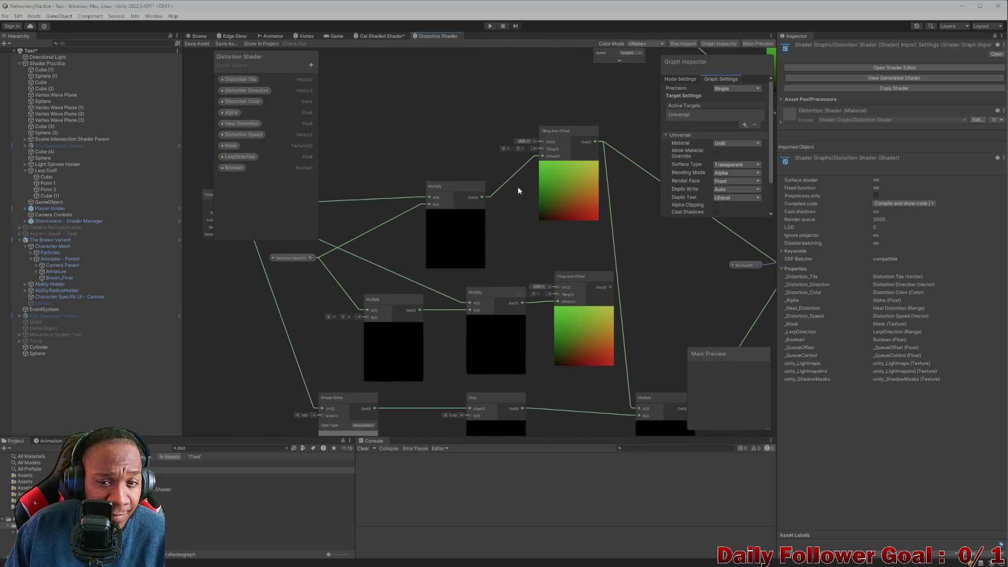
scroll(519, 197, "down", 3)
Nudge the Tiling And Offset node, inspect the Simple Noise and Screen Position nodes, then return to the Scene.
left_click(540, 134)
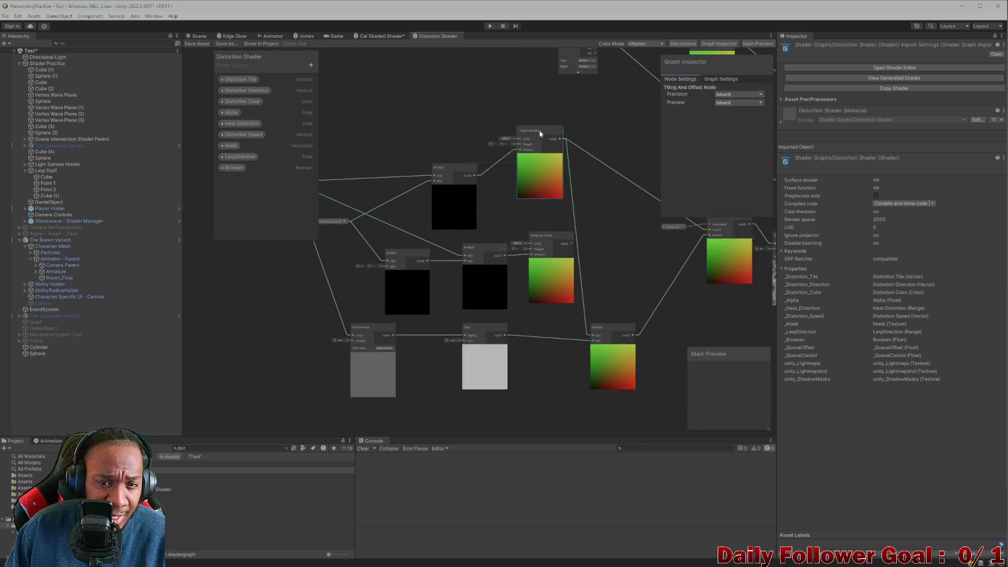
mouse_move(529, 143)
left_mouse_down()
mouse_move(540, 122)
mouse_move(553, 135)
mouse_move(549, 152)
mouse_move(599, 138)
mouse_move(542, 147)
left_mouse_up()
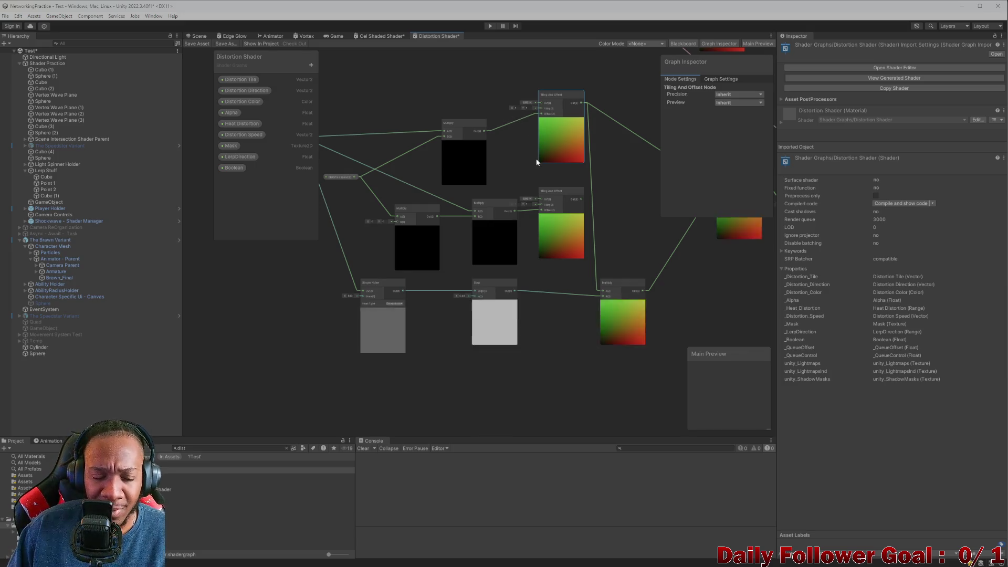
scroll(473, 231, "up", 2)
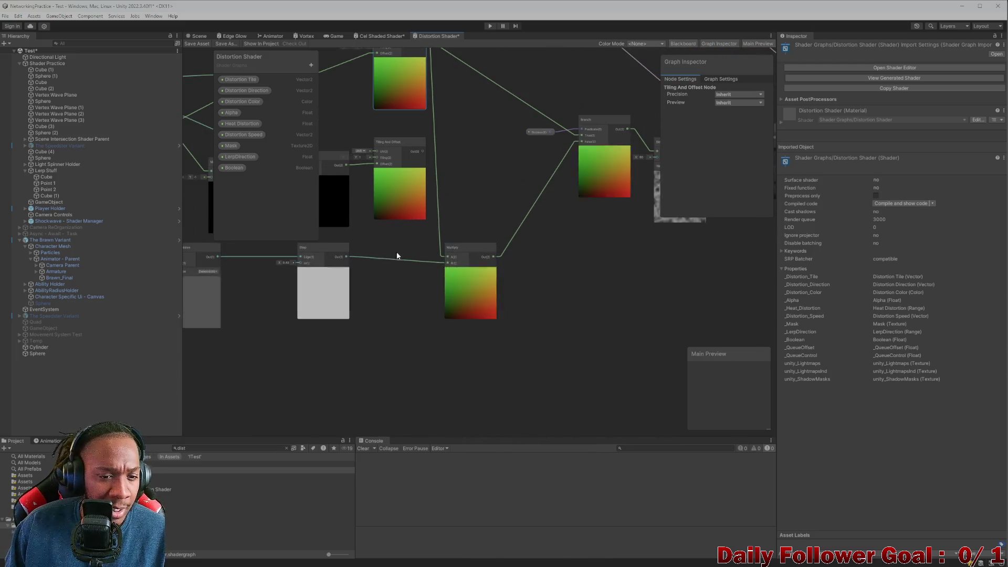
mouse_move(396, 254)
left_mouse_down()
mouse_move(425, 256)
mouse_move(381, 269)
left_mouse_up()
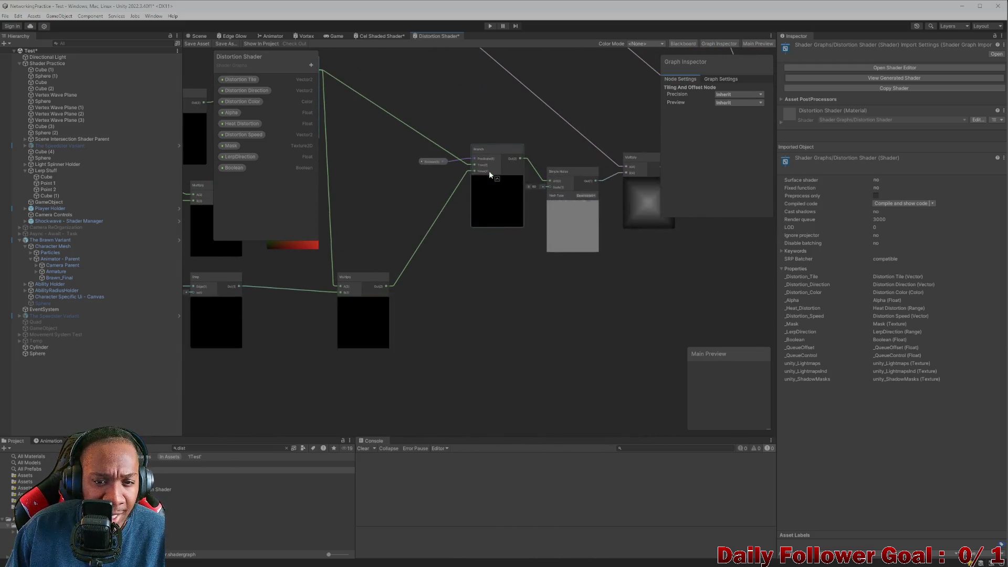
scroll(447, 181, "up", 3)
scroll(404, 263, "down", 2)
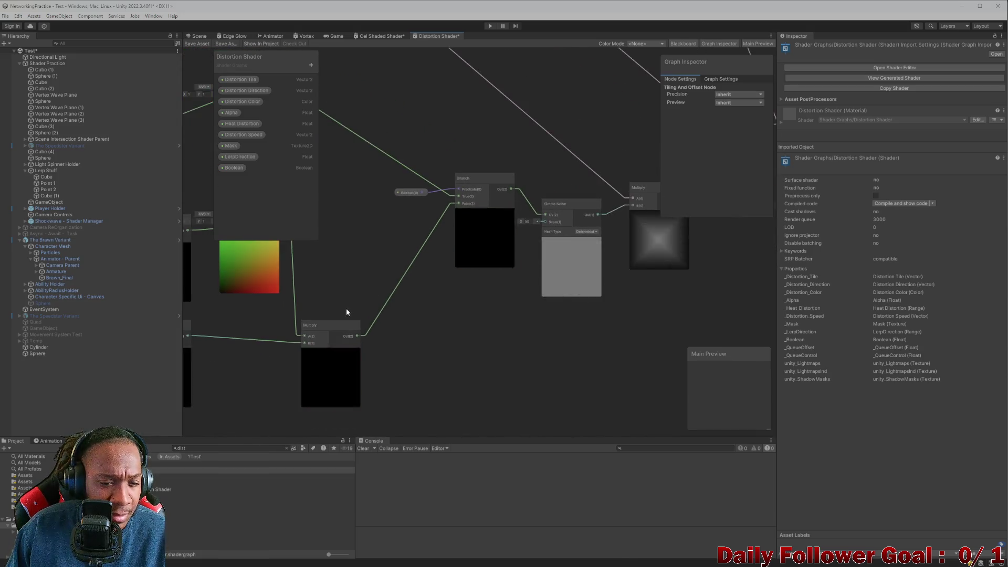
scroll(404, 265, "up", 3)
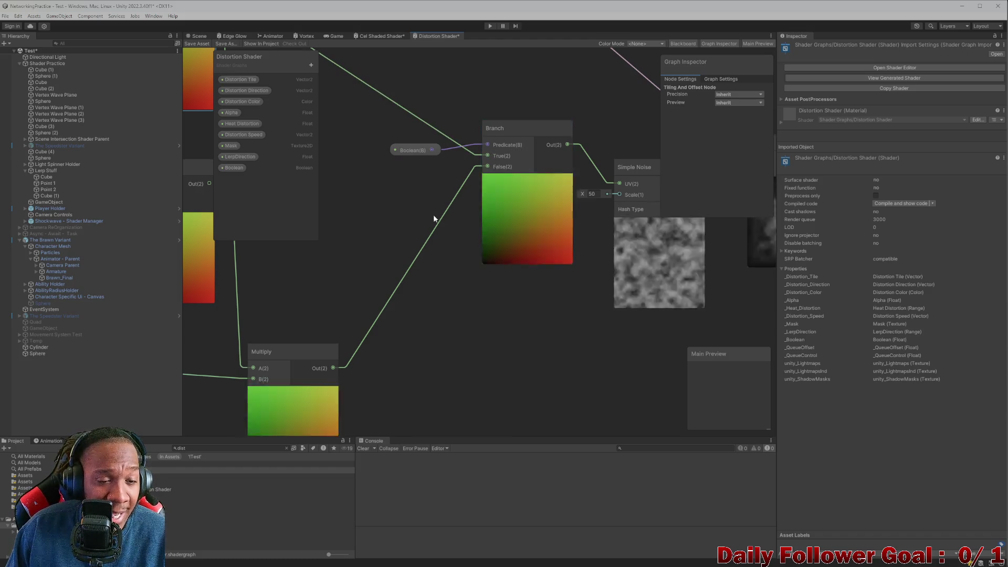
mouse_move(434, 218)
left_mouse_down()
mouse_move(512, 230)
mouse_move(420, 239)
left_mouse_up()
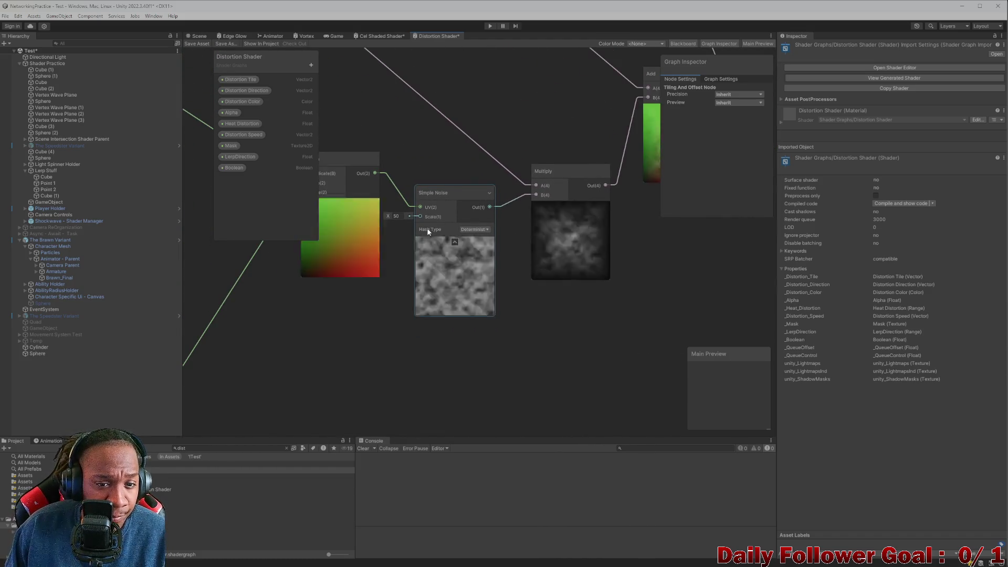
scroll(533, 180, "down", 2)
left_click_drag(510, 200, 424, 197)
scroll(425, 196, "down", 1)
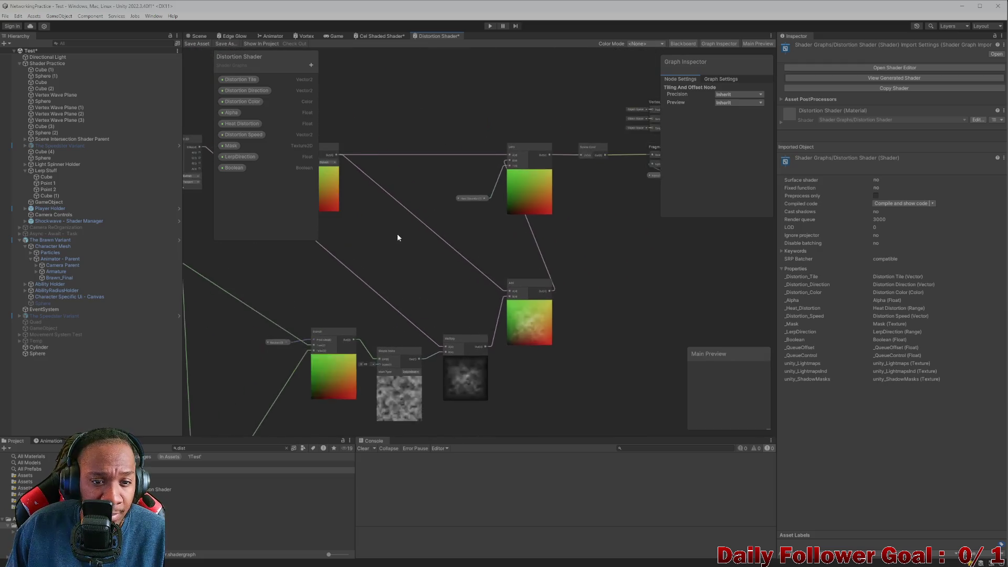
left_click_drag(398, 238, 518, 270)
scroll(485, 208, "up", 2)
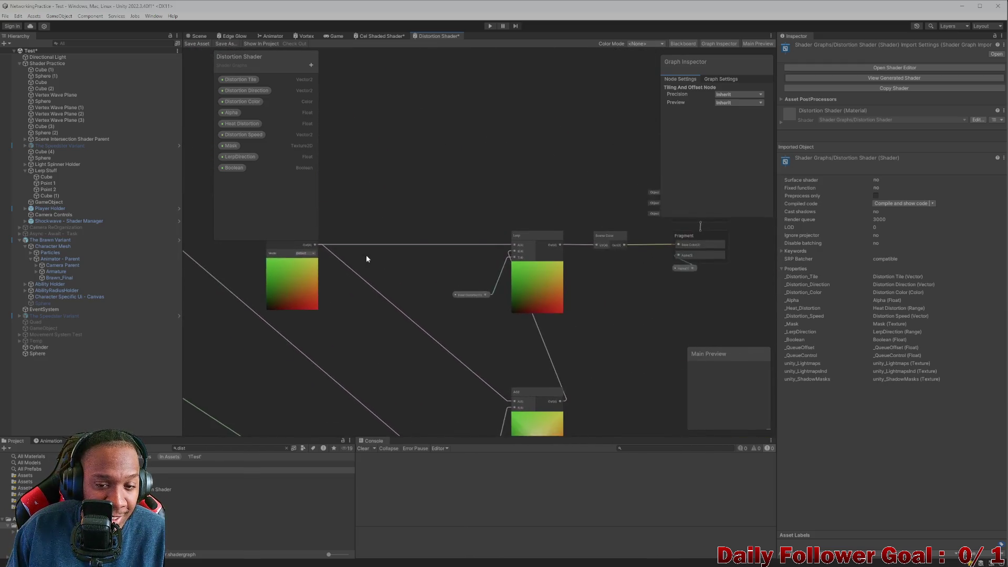
scroll(428, 241, "up", 3)
scroll(312, 235, "down", 3)
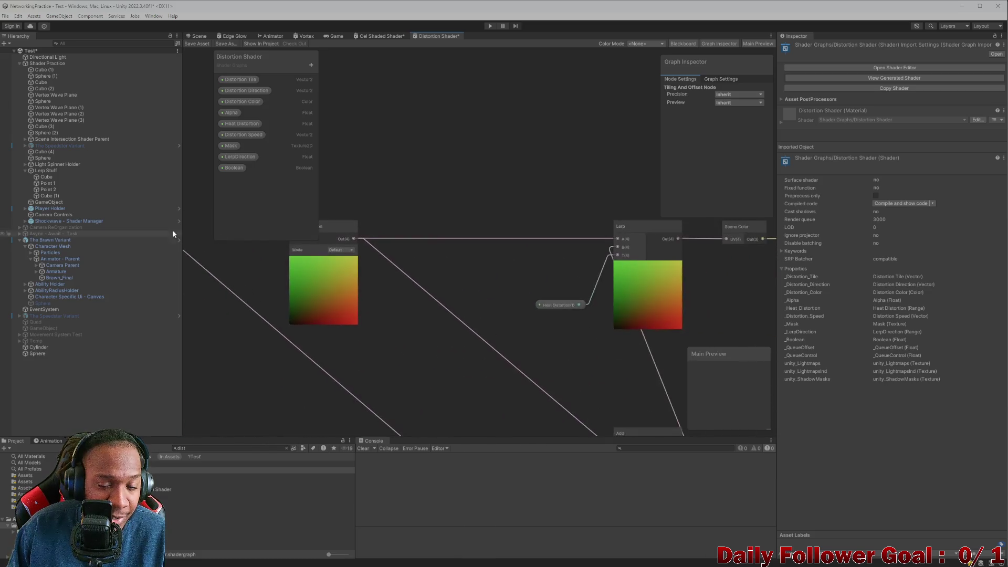
scroll(430, 244, "up", 2)
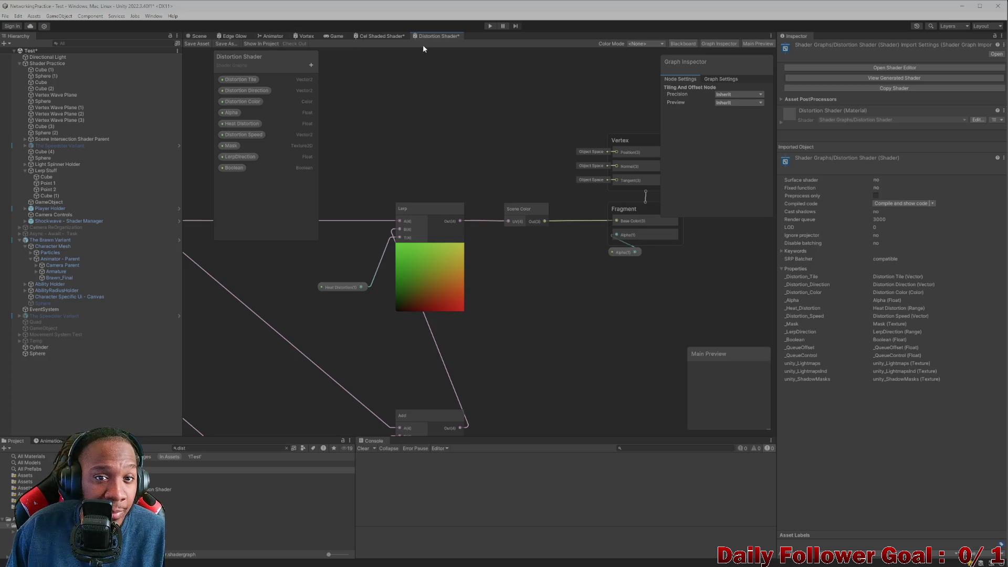
left_click(198, 36)
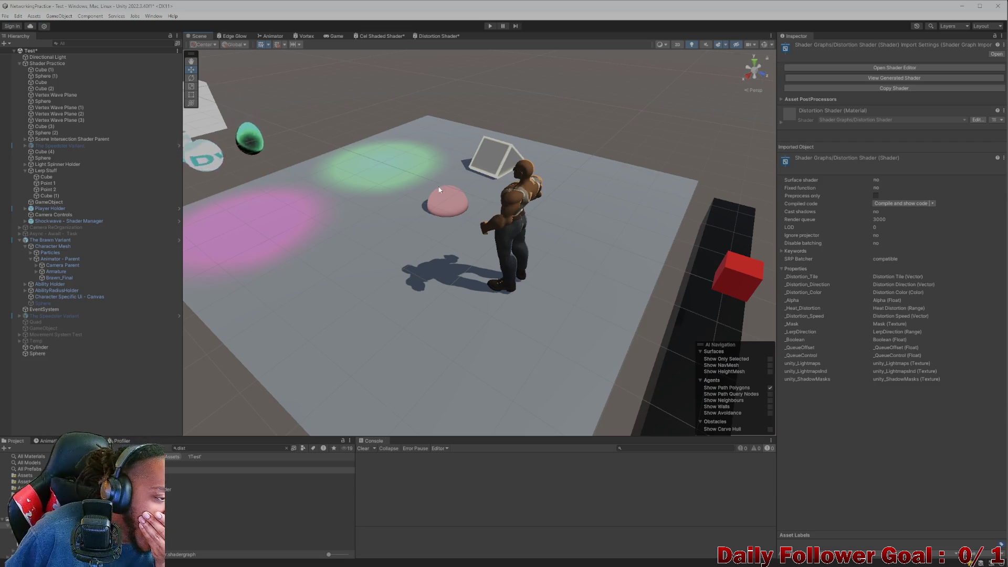
Inspect both Distortion Shader materials while framing the character, then enter play mode.
mouse_move(409, 201)
left_mouse_down()
mouse_move(419, 236)
mouse_move(689, 286)
mouse_move(507, 285)
mouse_move(459, 296)
left_mouse_up()
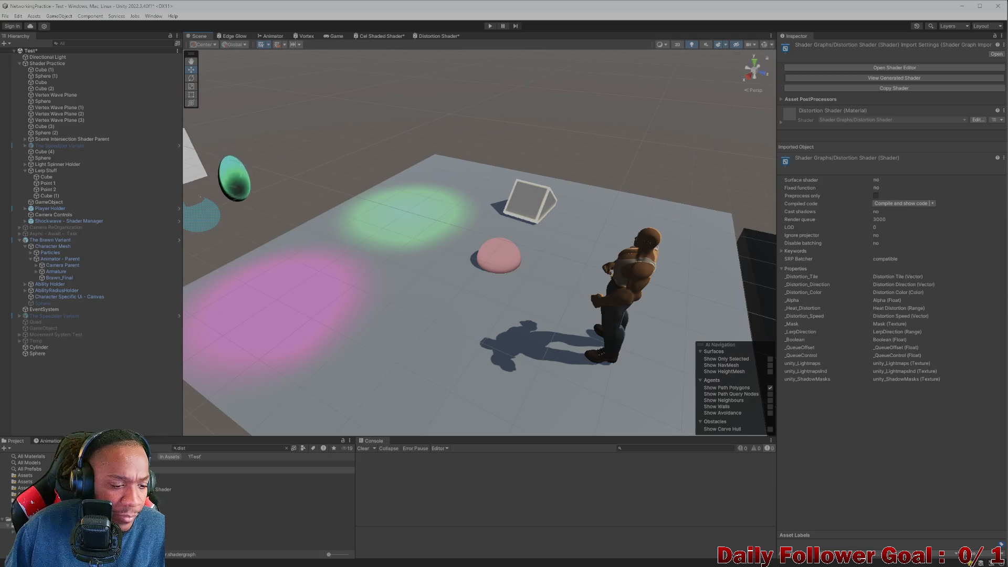
left_click(178, 476)
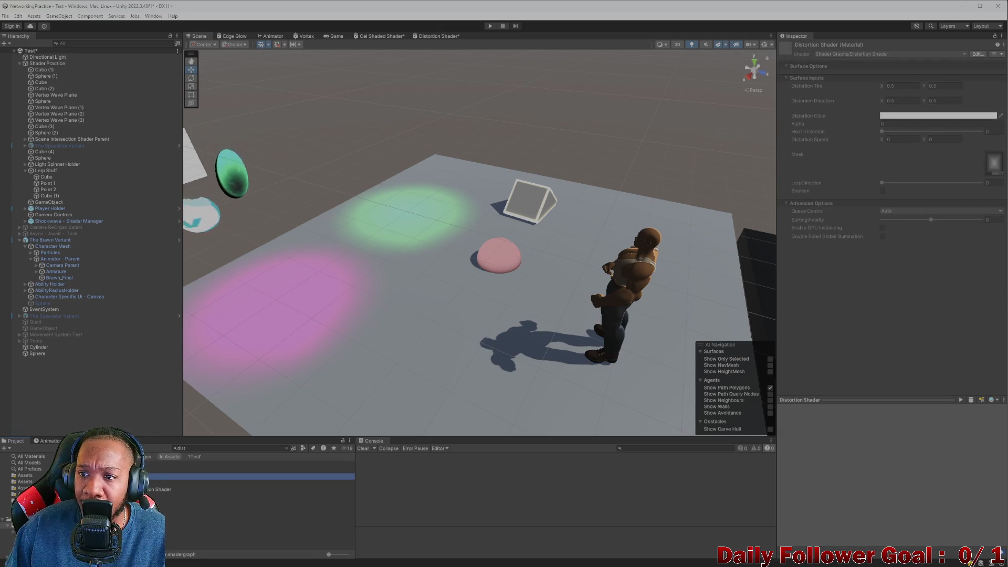
left_click_drag(652, 313, 663, 287)
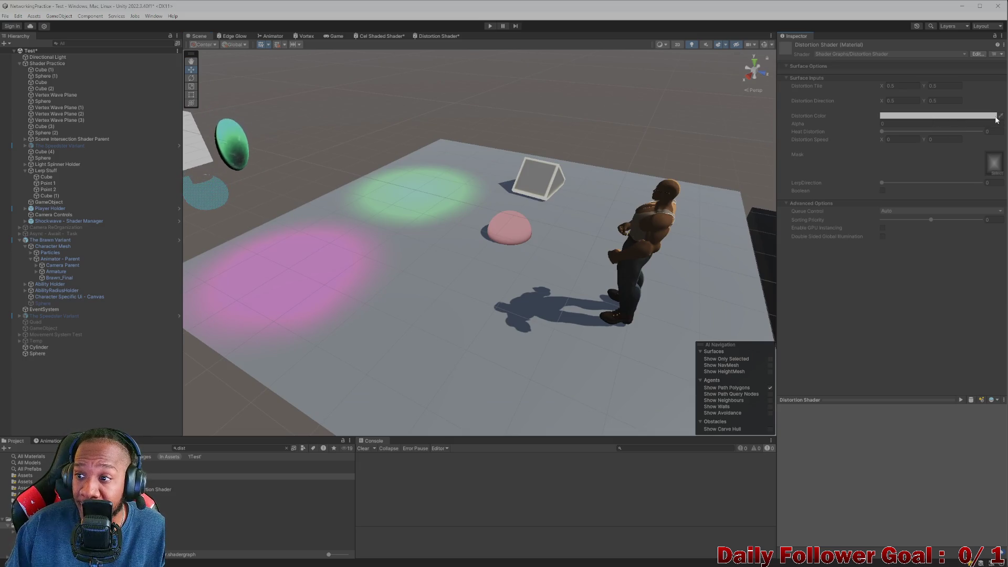
mouse_move(558, 259)
left_mouse_down()
mouse_move(379, 302)
mouse_move(194, 367)
left_mouse_up()
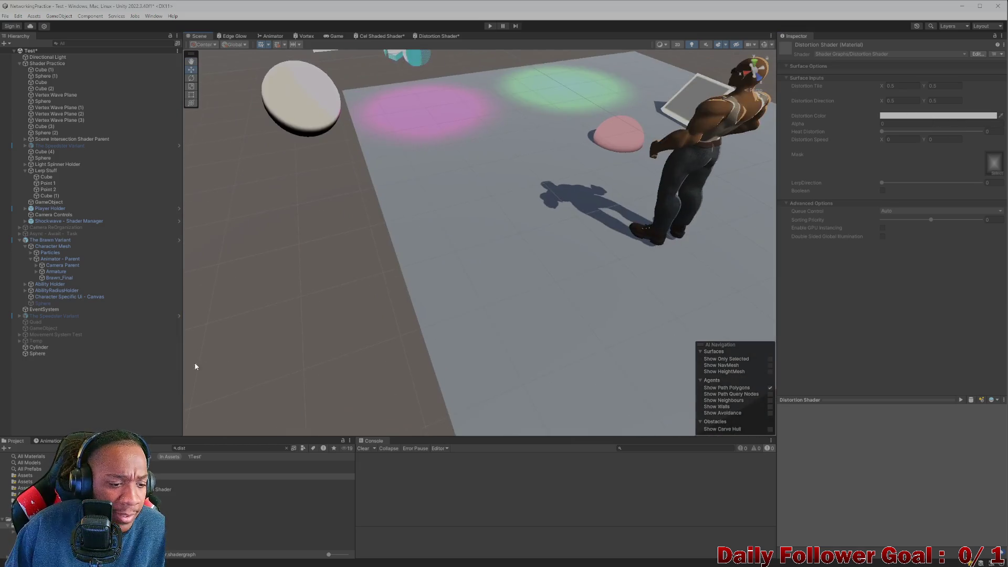
left_click(174, 489)
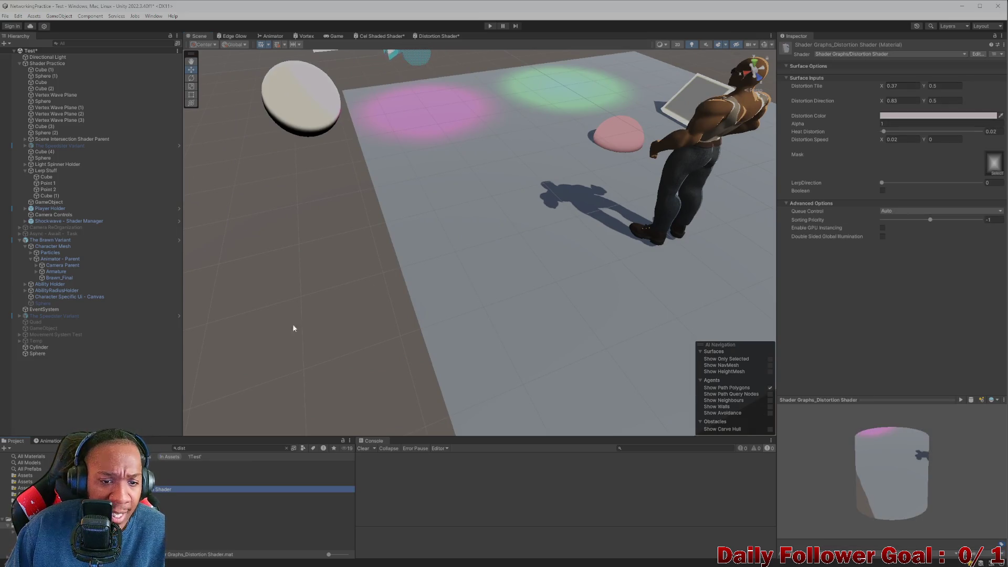
mouse_move(293, 328)
left_mouse_down()
mouse_move(394, 286)
mouse_move(61, 256)
left_mouse_up()
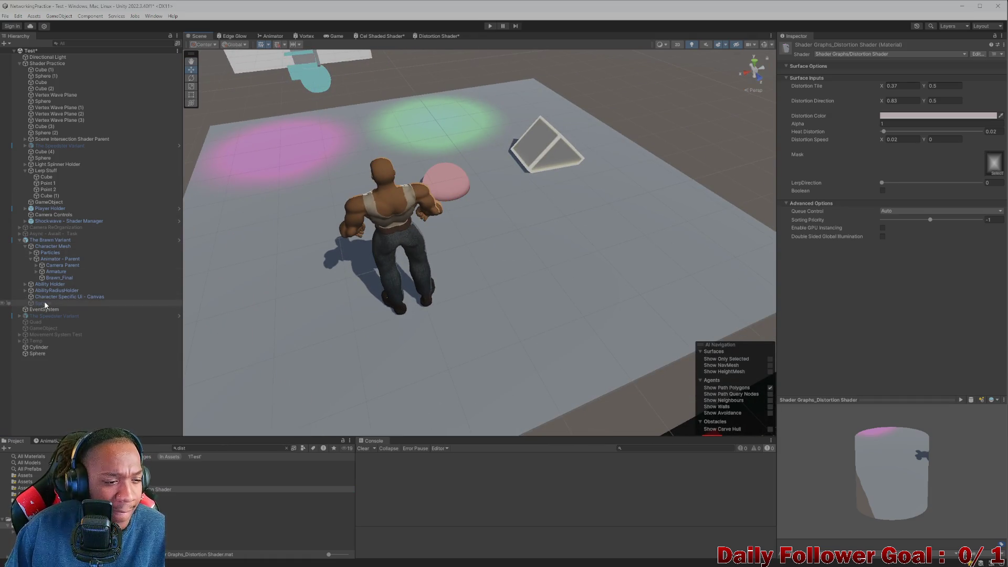
left_click(491, 25)
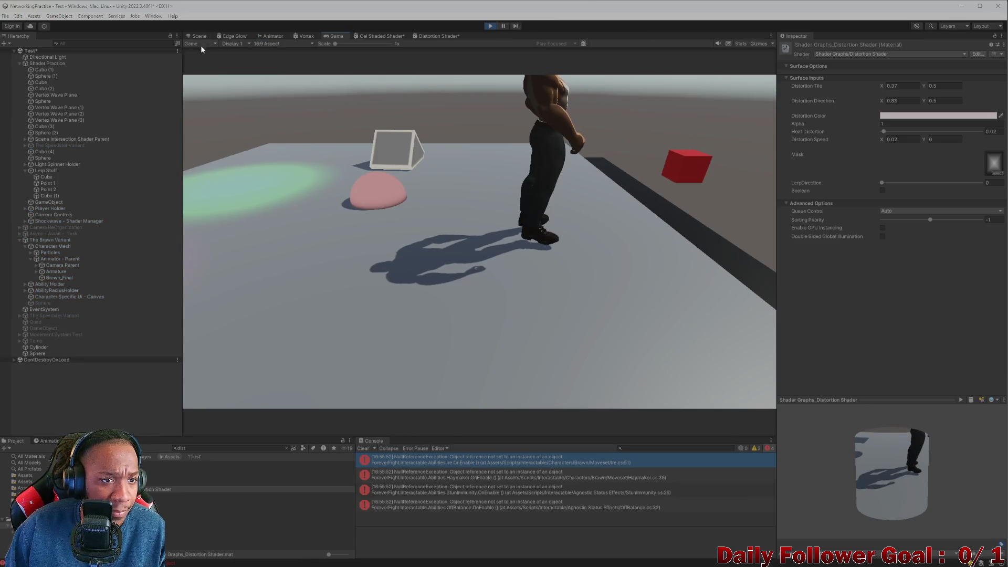
In the Scene, frame the distortion Sphere, stretch it along Z, then set its scale value to 1.
left_click(206, 35)
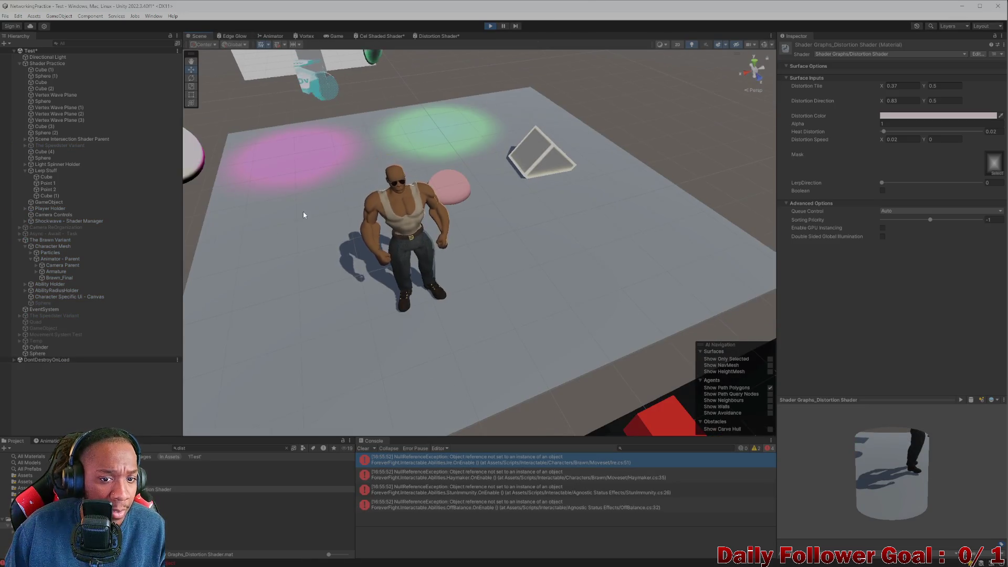
scroll(304, 214, "down", 2)
left_click(50, 354)
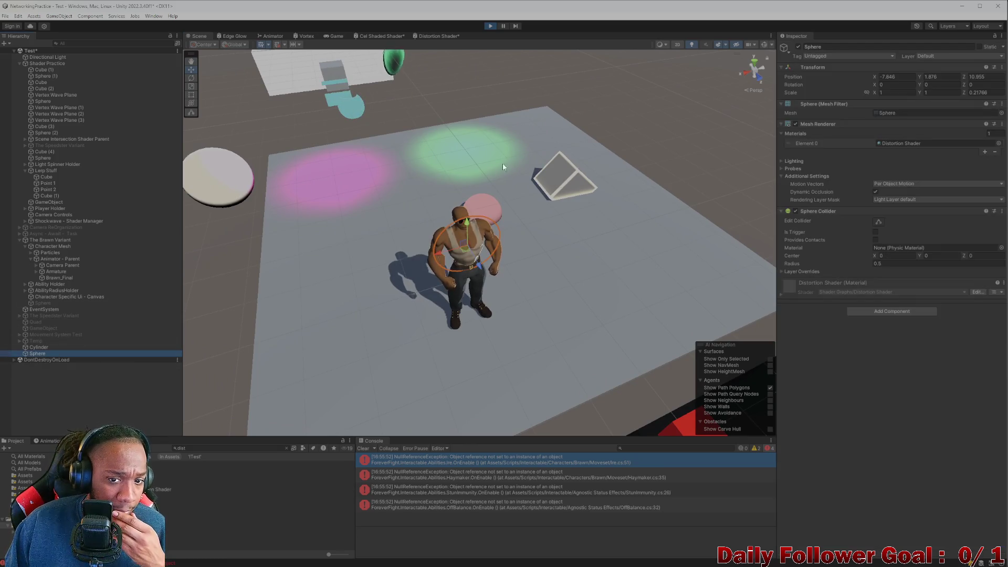
key("f")
scroll(372, 292, "down", 5)
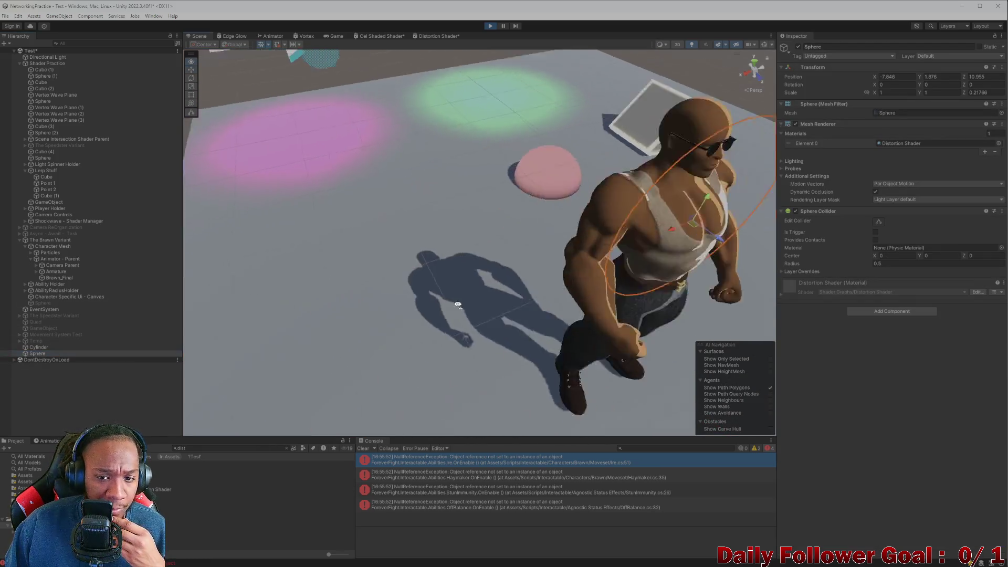
scroll(478, 186, "up", 3)
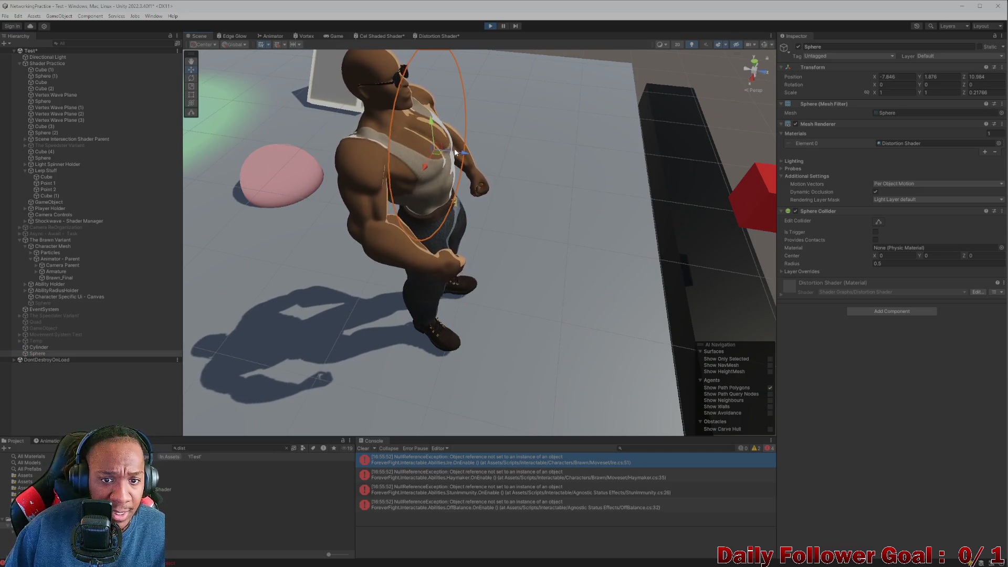
left_click_drag(456, 149, 583, 175)
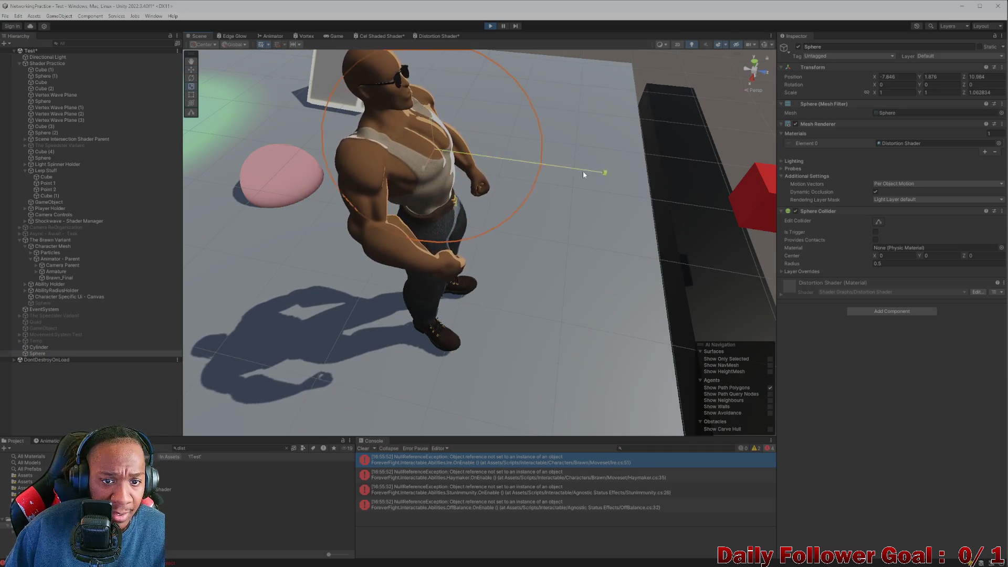
left_click(373, 202)
left_click(469, 176)
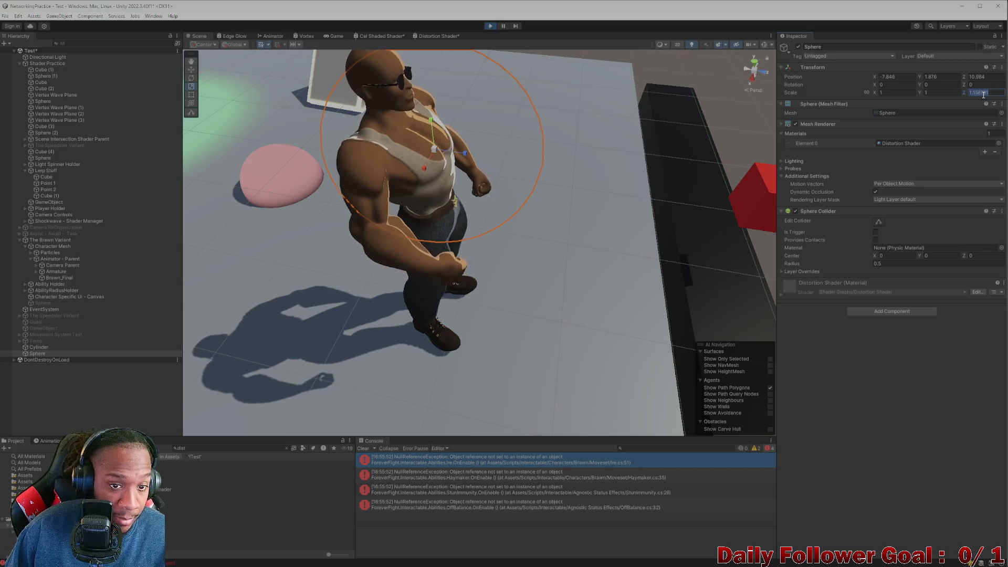
type("1")
key("Return")
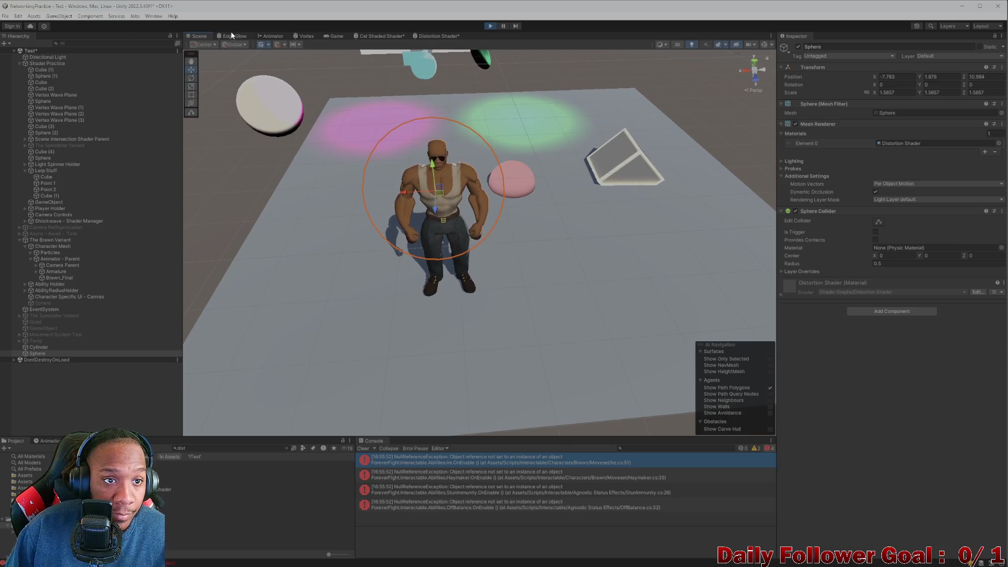
Check the sphere through the Game view, then stop play mode.
left_click(335, 37)
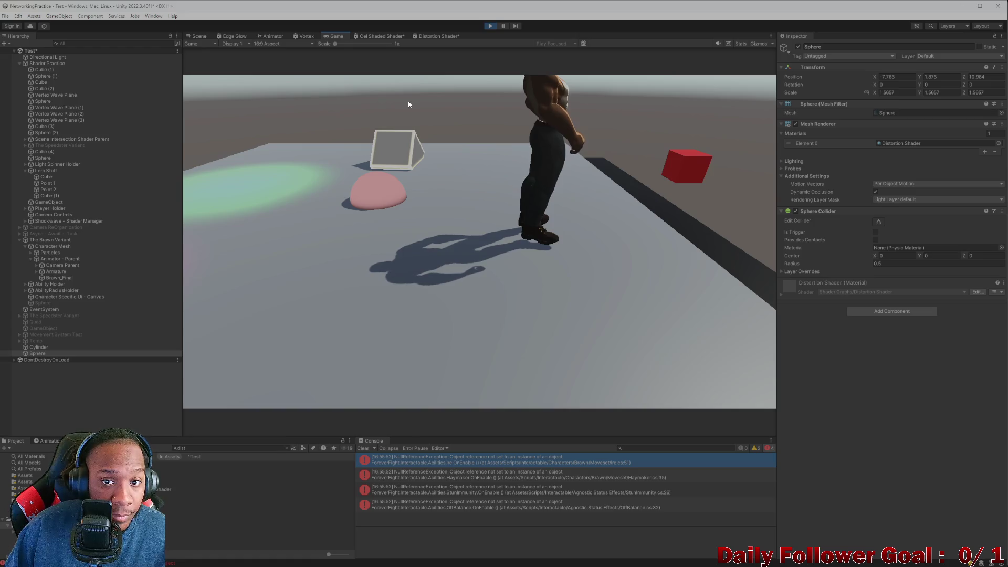
left_click(195, 36)
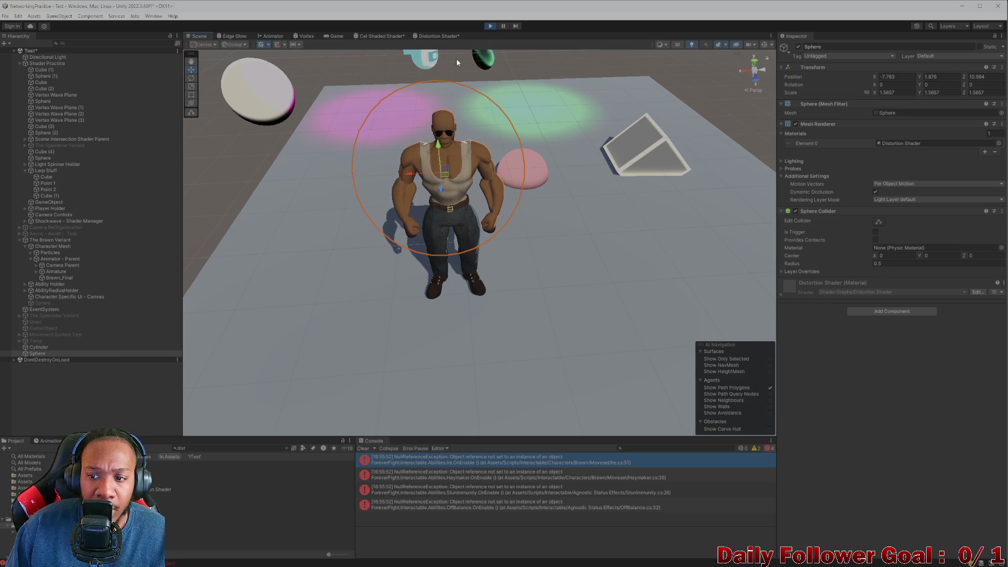
left_click(488, 26)
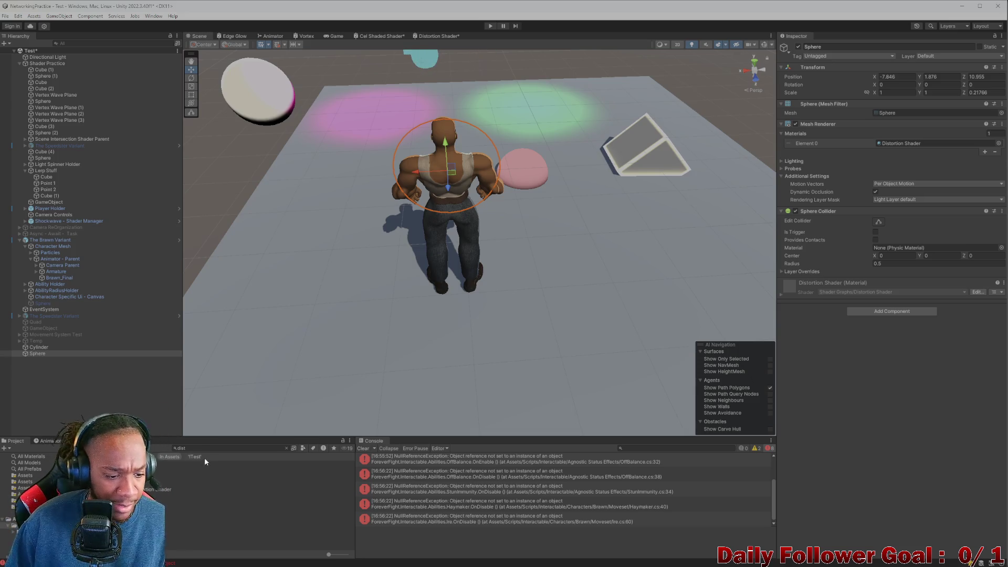
Assign Shader Graphs_Distortion Shader to the Sphere and orbit to view the character from behind.
mouse_move(168, 489)
left_mouse_down()
mouse_move(383, 219)
mouse_move(450, 160)
mouse_move(490, 150)
left_mouse_up()
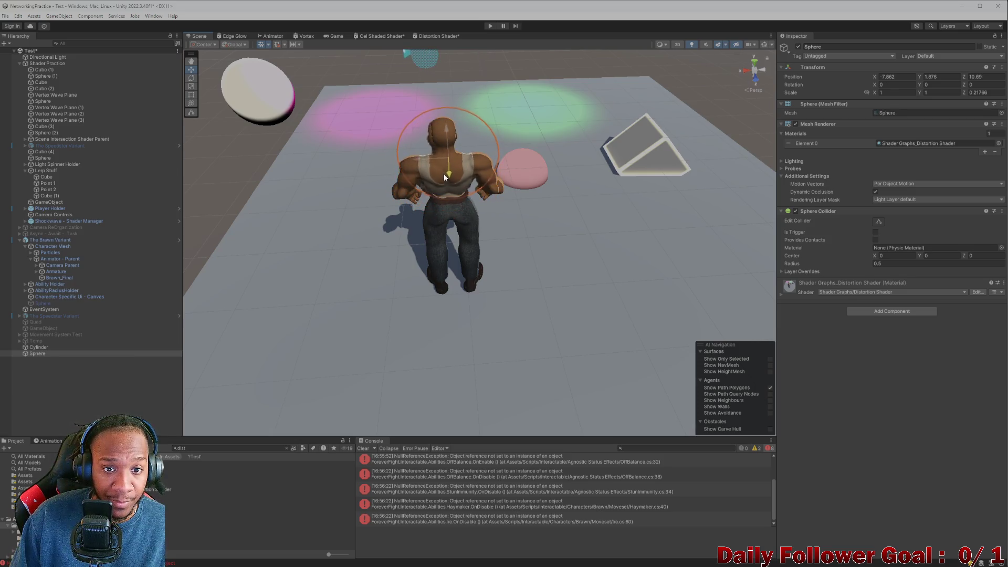
mouse_move(443, 182)
left_mouse_down()
mouse_move(530, 200)
mouse_move(446, 244)
left_mouse_up()
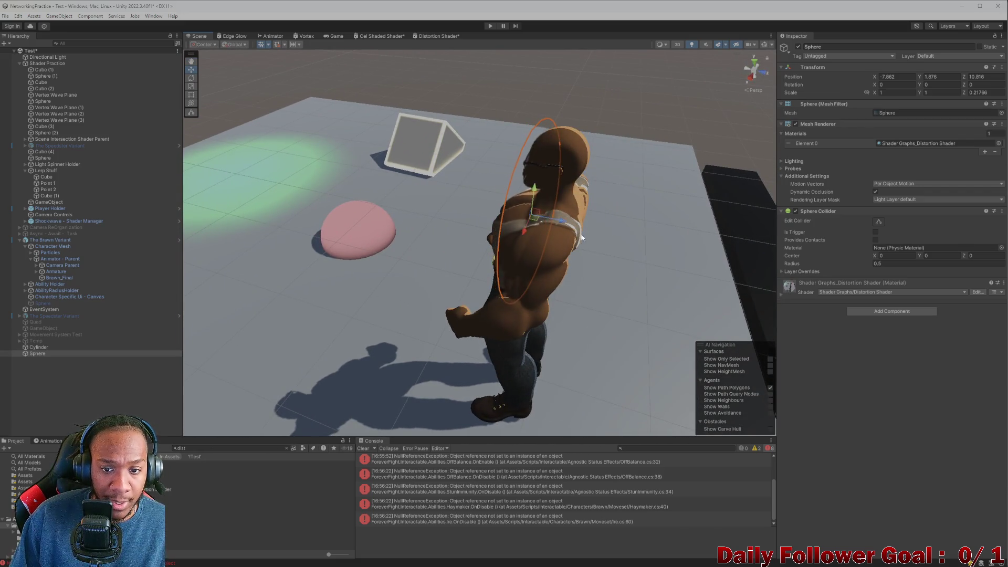
mouse_move(582, 238)
left_mouse_down()
mouse_move(550, 283)
mouse_move(420, 204)
mouse_move(425, 229)
left_mouse_up()
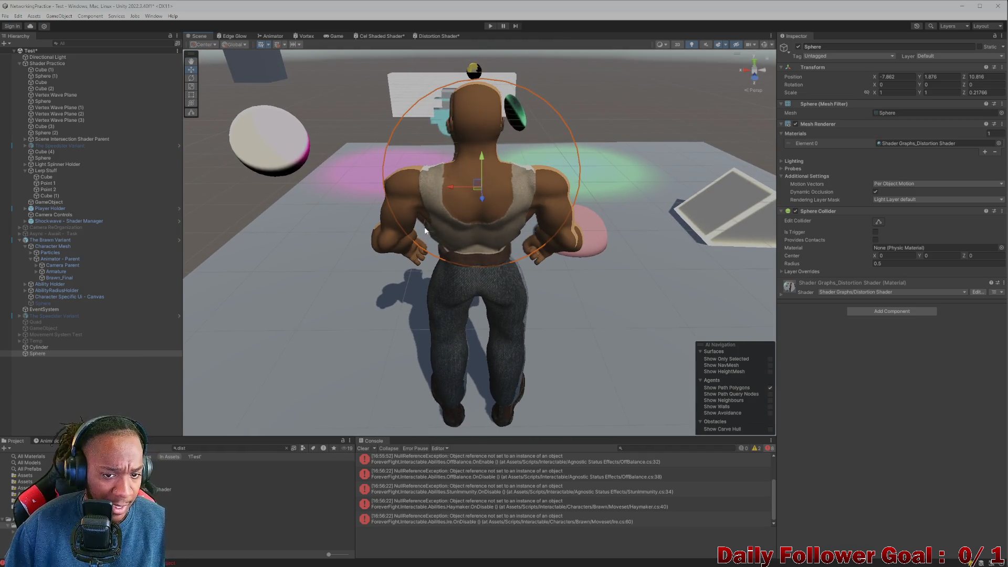
Clear the console errors and search the project for 'brawnma'.
left_click(362, 449)
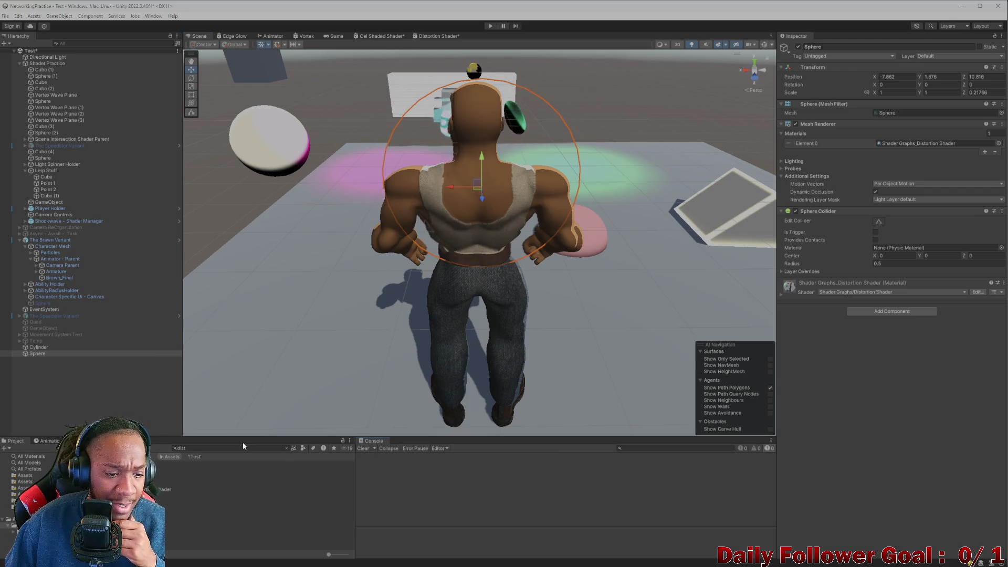
double_click(238, 448)
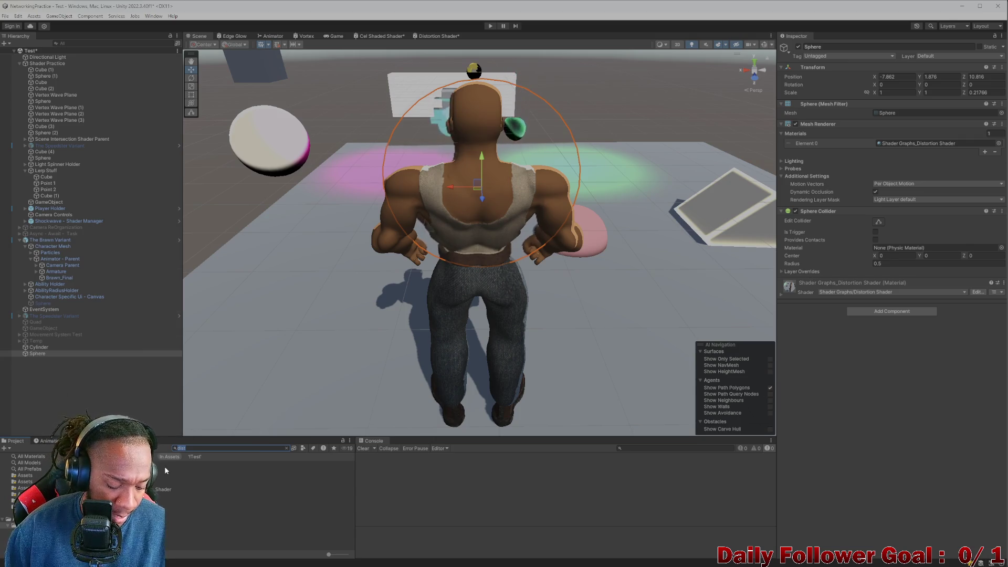
type("bra")
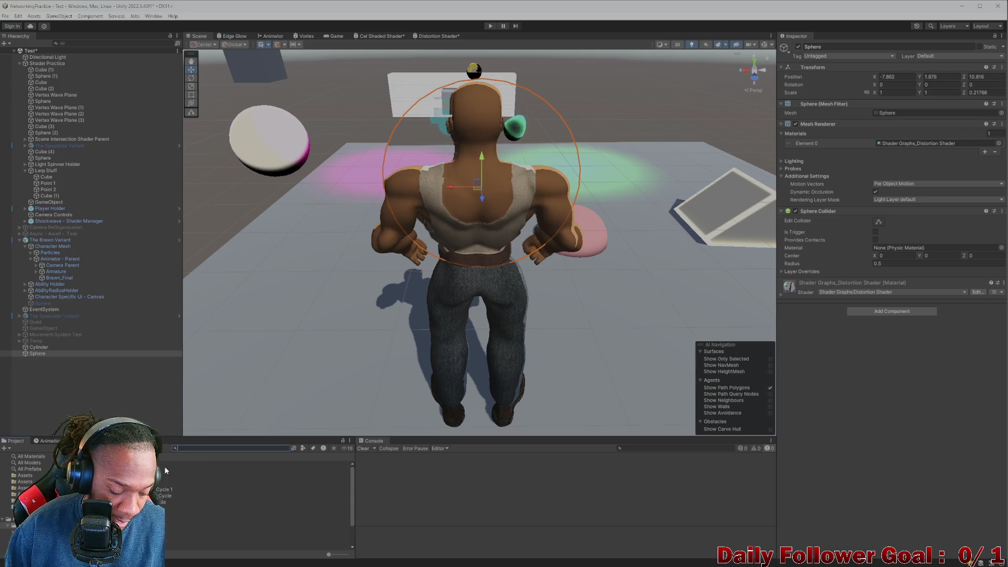
type("wnma")
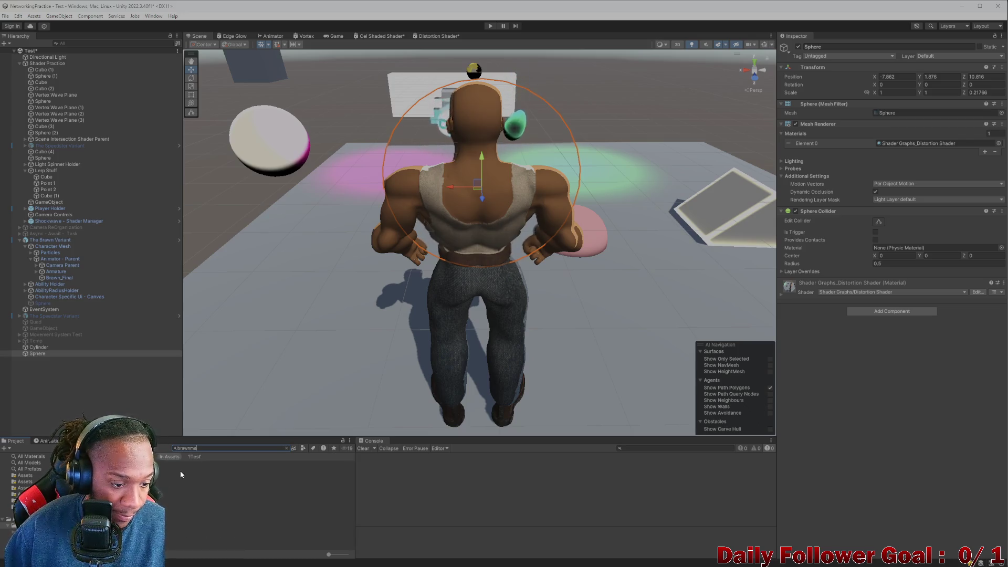
Preview the Ire Idle animation clip on Brawn's Animator - Parent object.
left_click(163, 464)
left_click(46, 440)
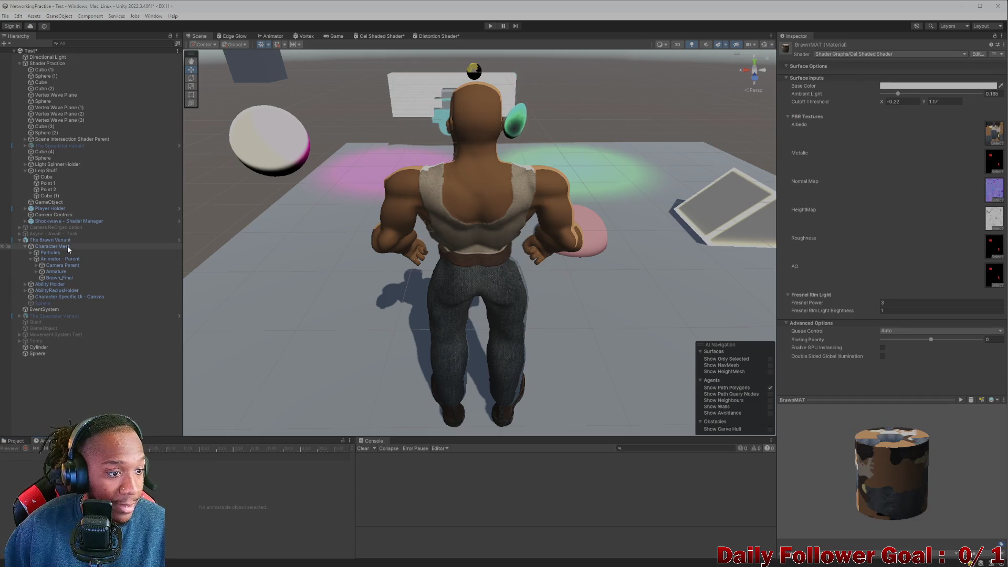
left_click(67, 259)
left_click(36, 455)
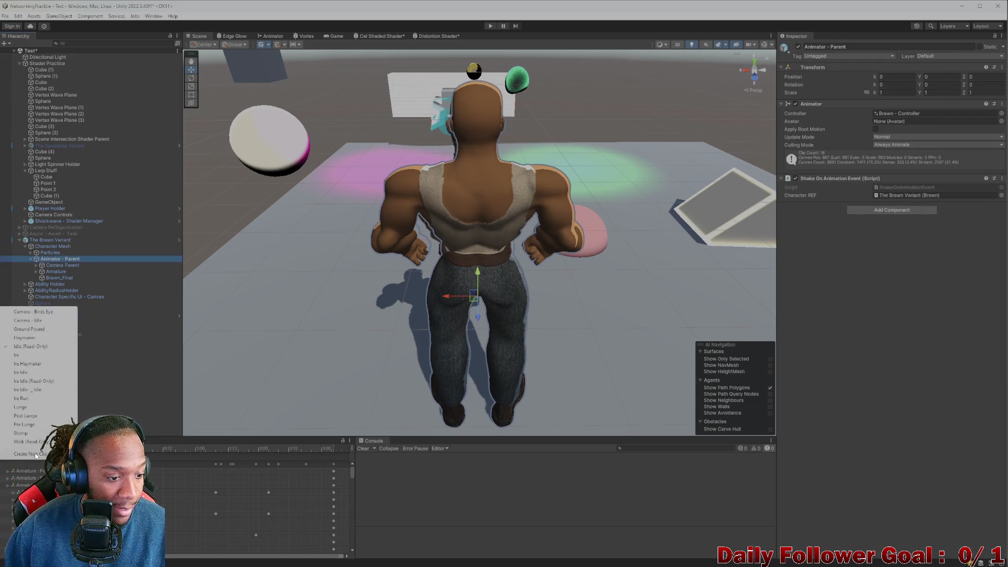
left_click(29, 372)
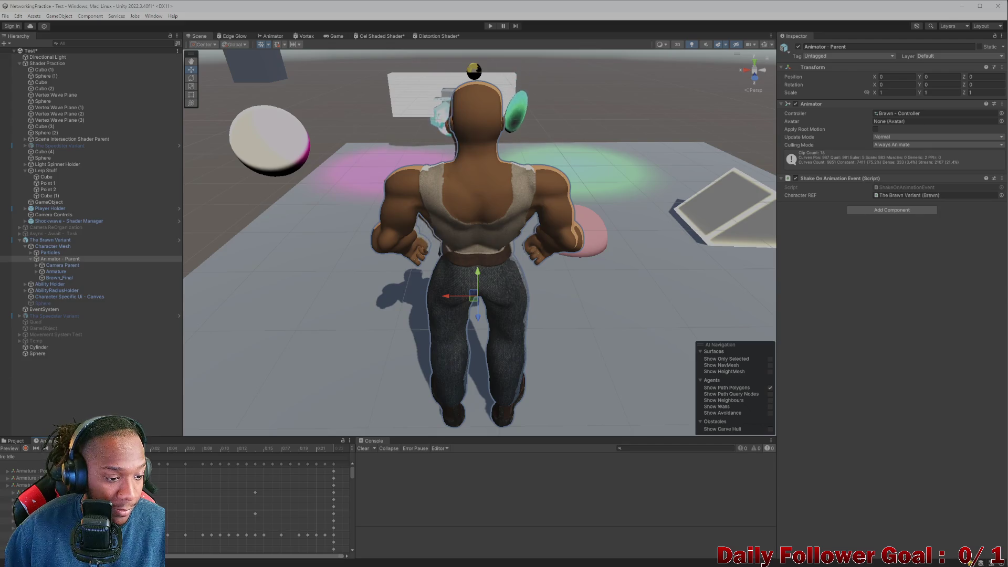
Select the BrawnMAT material in the Project assets to show its settings.
left_click(18, 442)
left_click(168, 464)
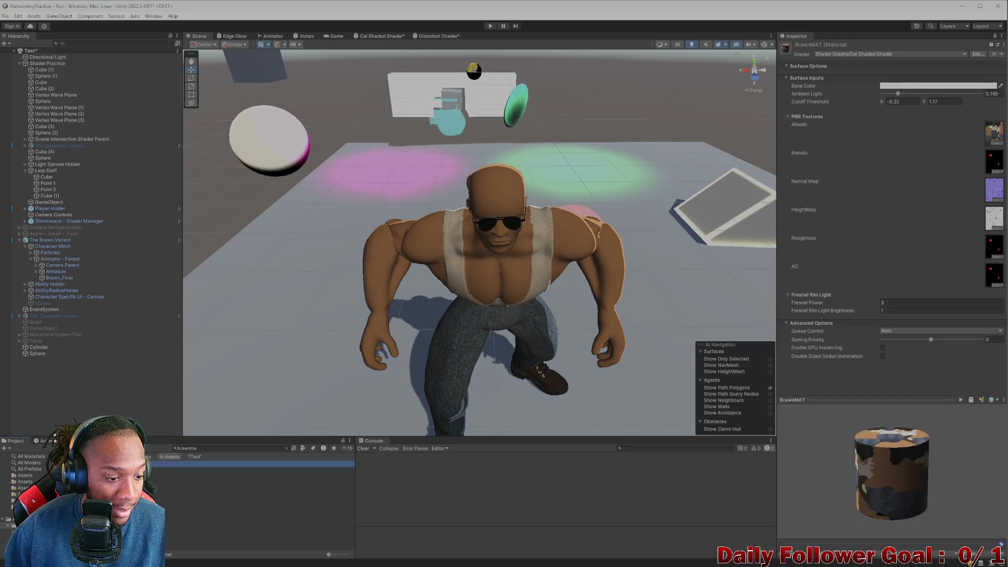
left_click(46, 441)
scroll(349, 332, "down", 3)
scroll(349, 332, "up", 3)
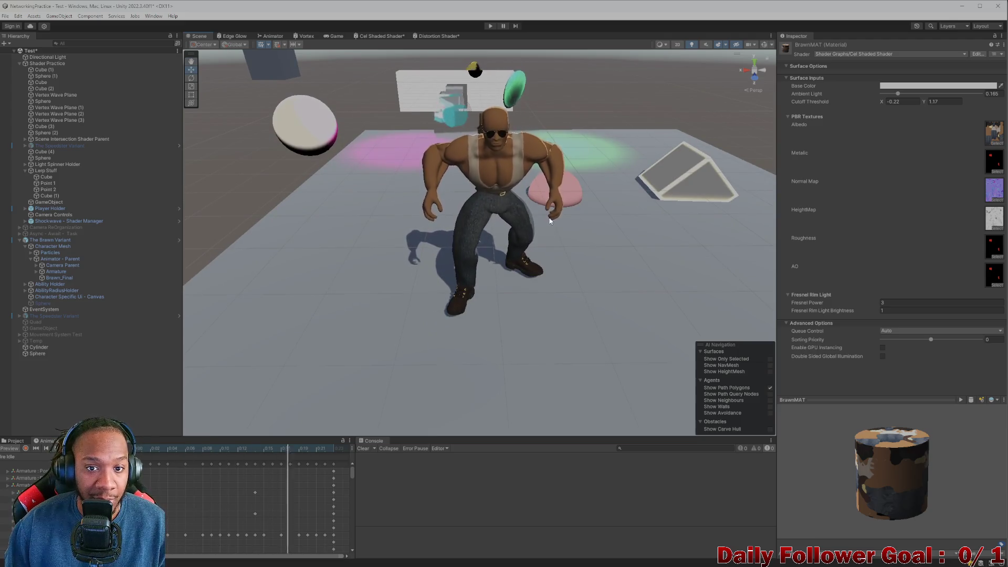
Set BrawnMAT's Base Color to off-white F8F8F8, then select the distortion Sphere.
left_click(909, 86)
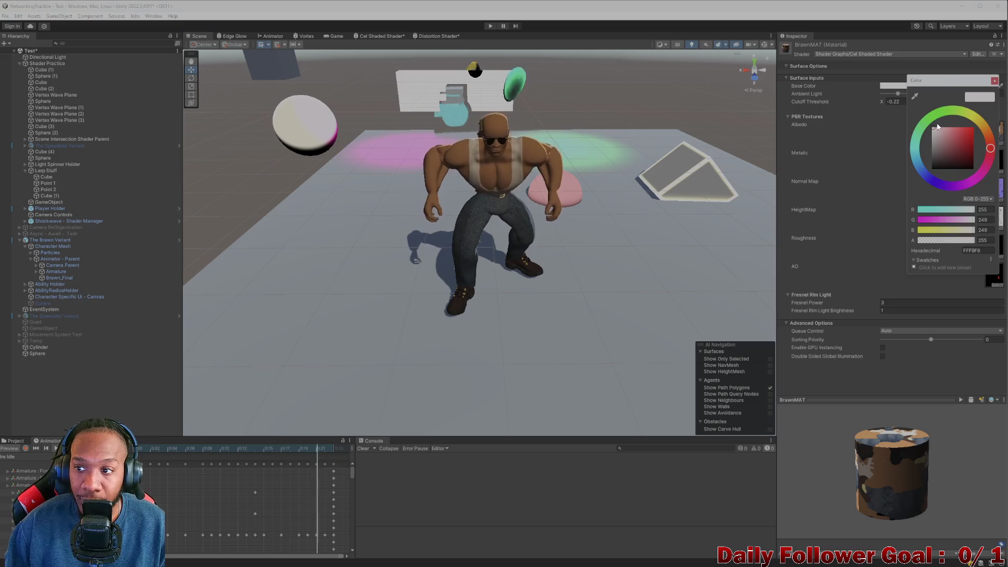
left_click_drag(943, 138, 921, 134)
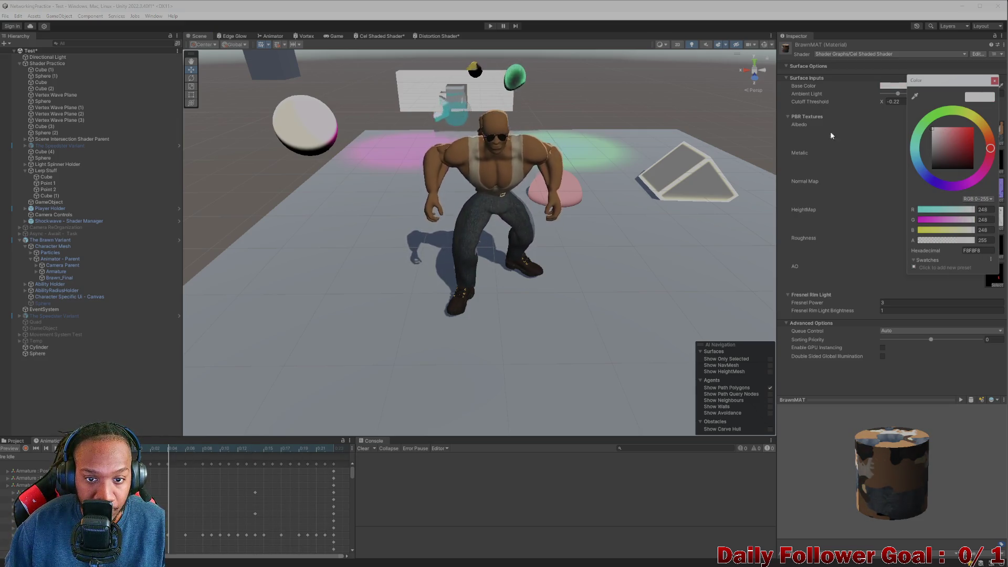
mouse_move(452, 158)
left_mouse_down()
mouse_move(481, 243)
mouse_move(461, 246)
mouse_move(471, 256)
mouse_move(399, 292)
left_mouse_up()
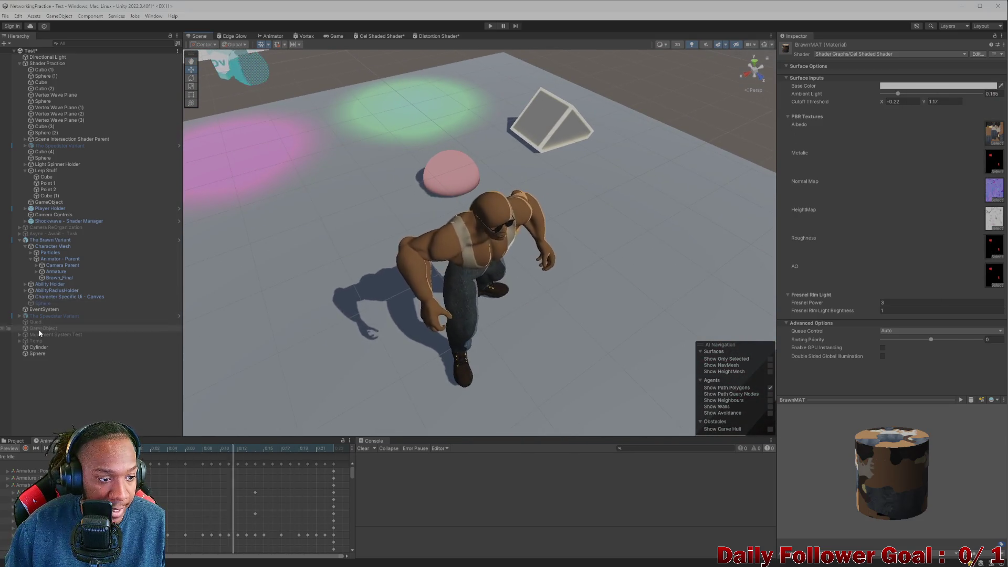
left_click(42, 353)
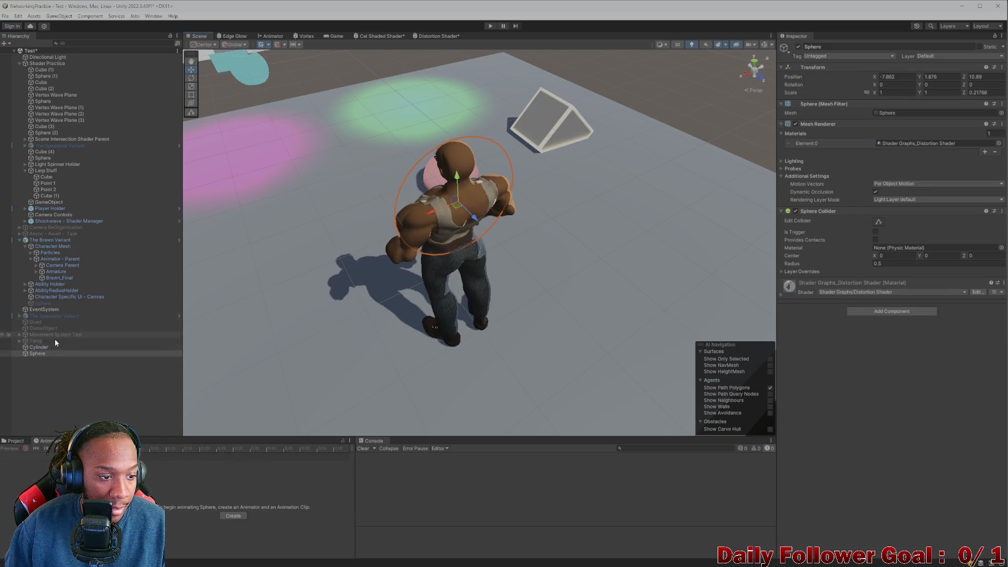
Preview the Ire Idle clip on Brawn's Animator - Parent object.
left_click(60, 259)
left_click(26, 457)
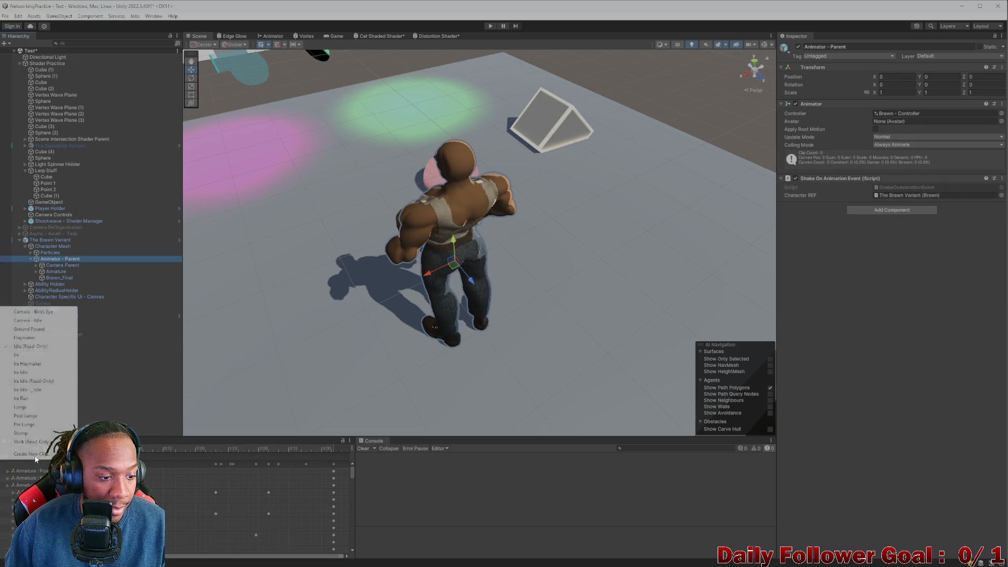
left_click(26, 373)
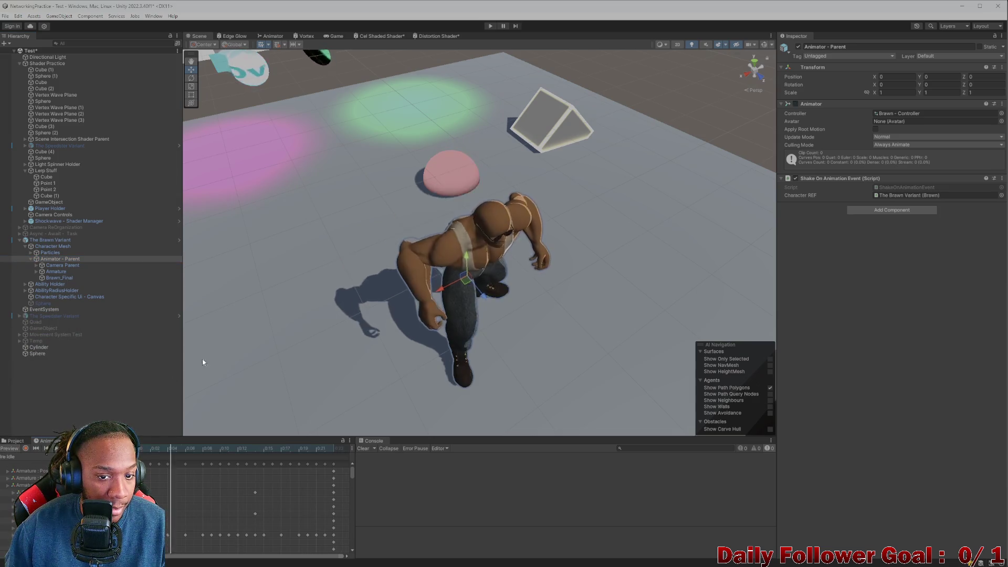
scroll(428, 236, "down", 3)
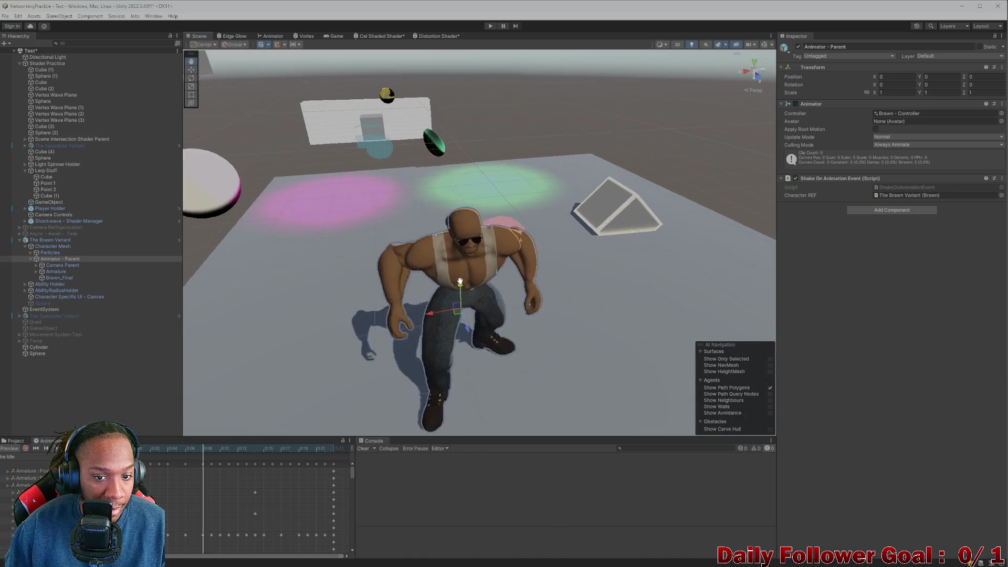
scroll(368, 262, "up", 10)
scroll(317, 286, "down", 5)
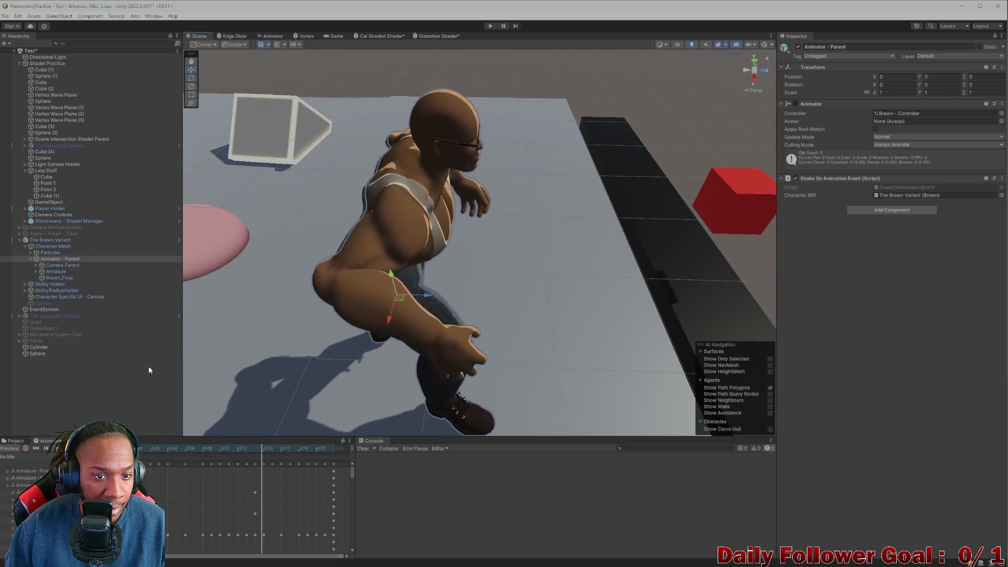
Reapply the Ire Idle preview on Animator - Parent and frame Brawn in the Scene view.
left_click(39, 355)
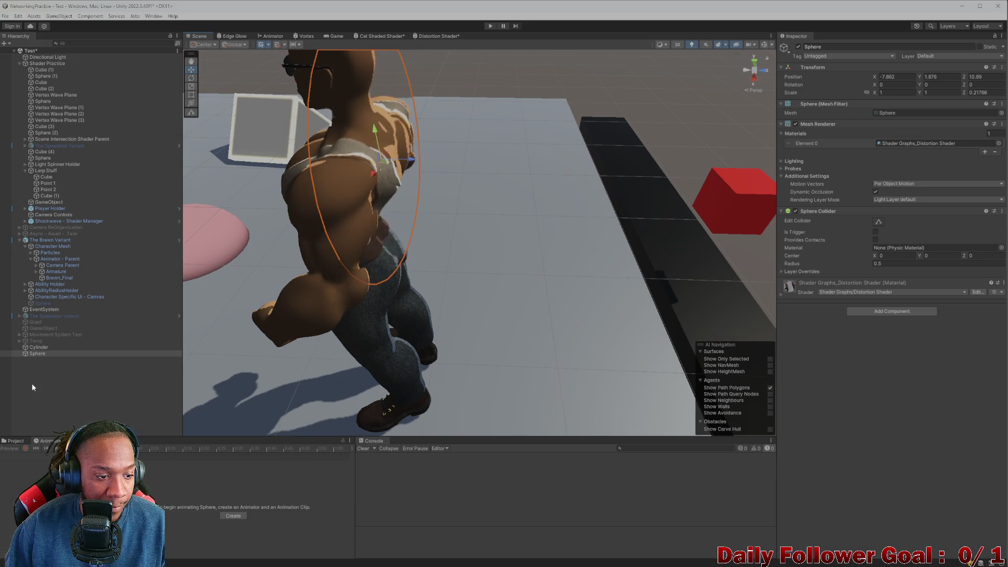
left_click(59, 261)
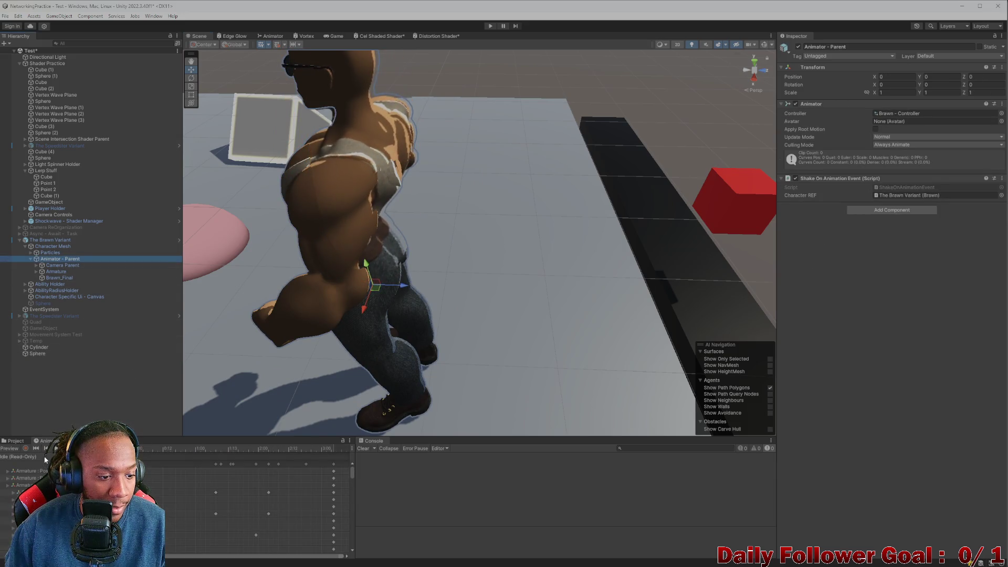
left_click(23, 458)
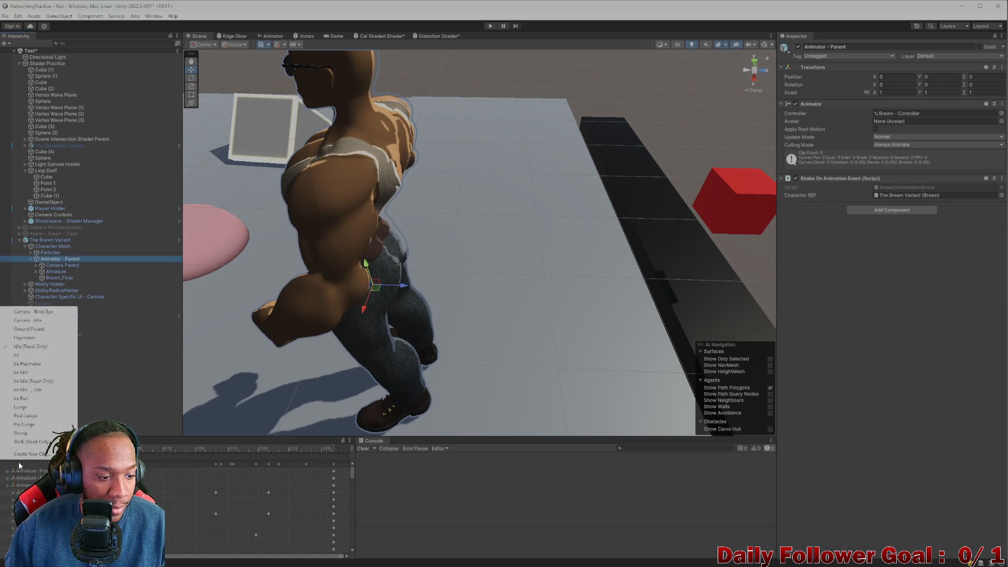
left_click(29, 374)
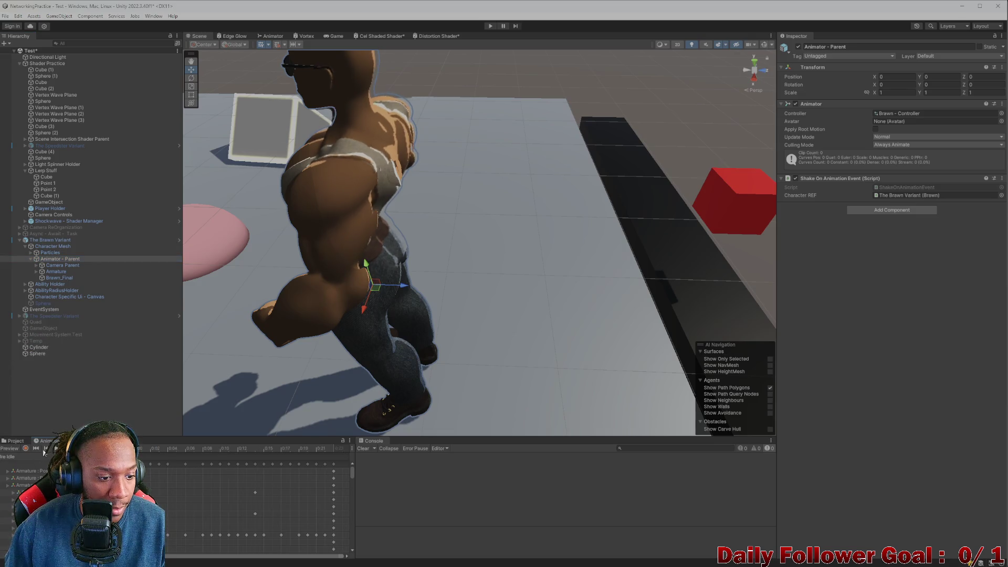
left_click_drag(420, 315, 468, 394)
key("f")
scroll(426, 286, "down", 3)
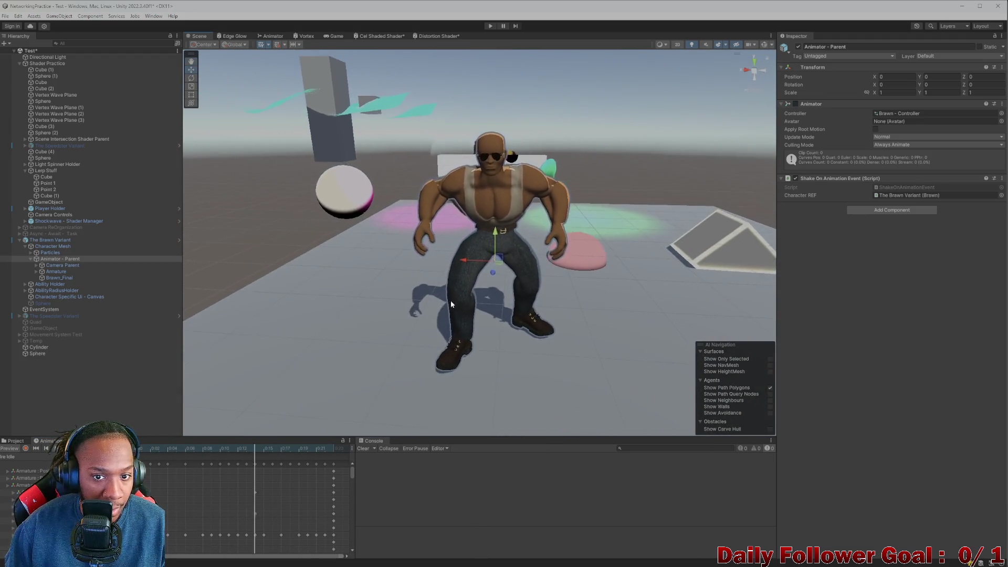
scroll(463, 232, "up", 2)
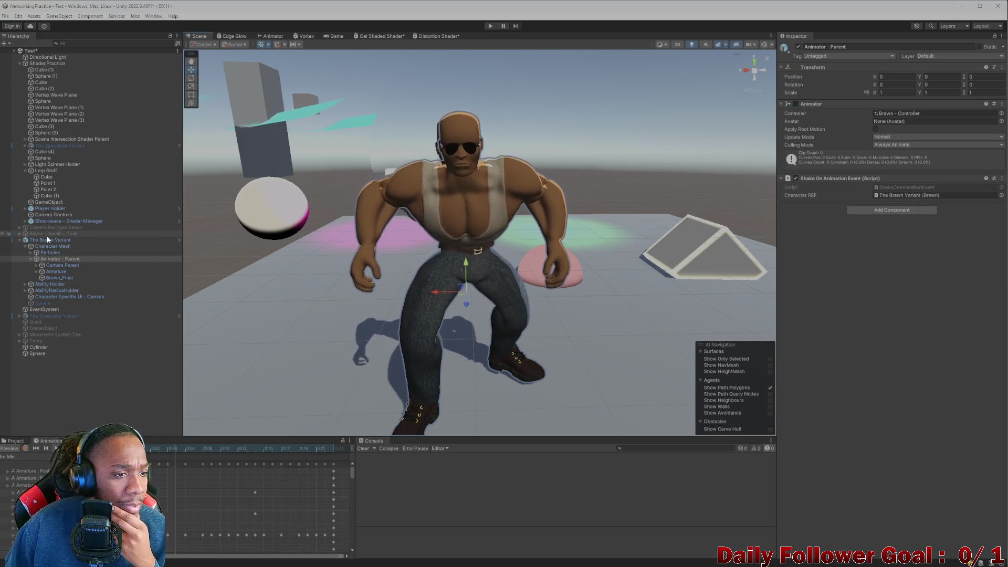
Select BrawnMAT in the Project assets to bring up its material settings.
left_click(16, 441)
left_click(210, 463)
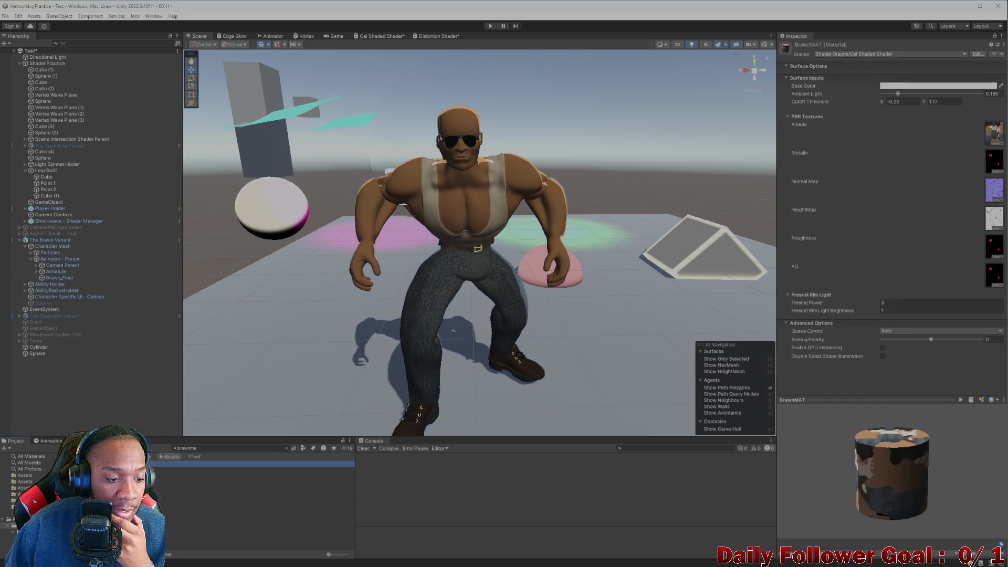
left_click(51, 441)
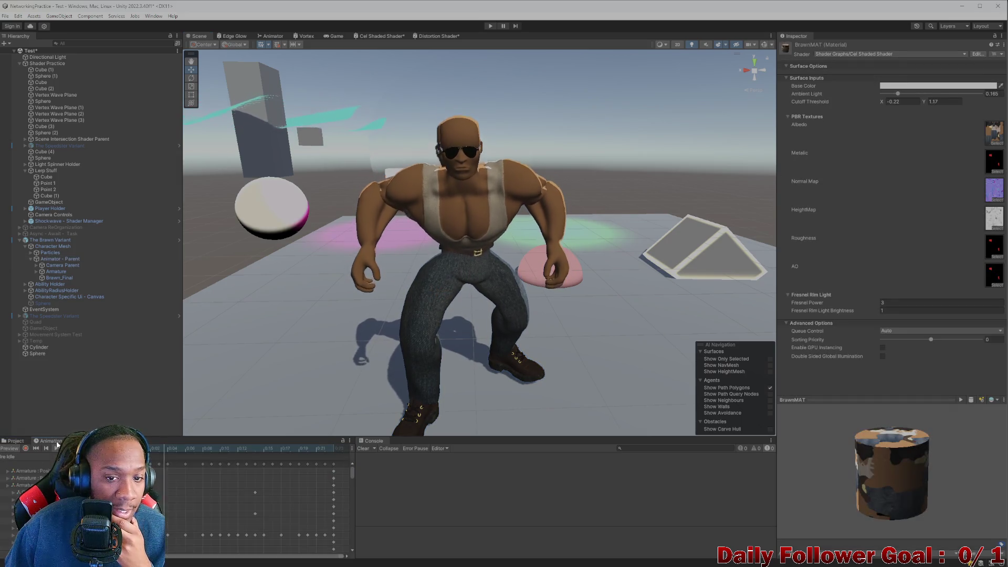
Try white and pink tints for BrawnMAT's Base Color, settling on light grey F3F3F3.
left_click(909, 86)
left_click(928, 131)
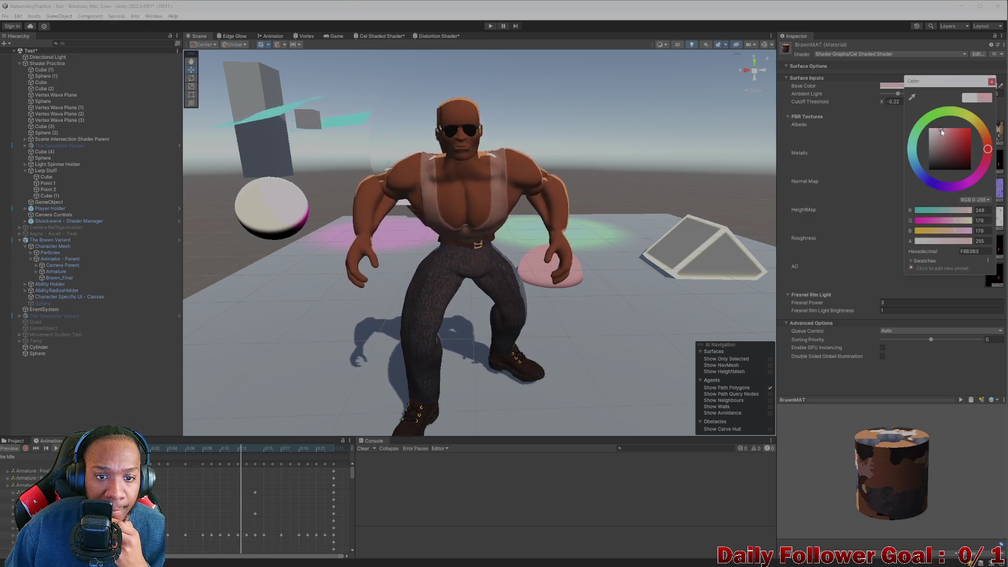
left_click(932, 133)
left_click(931, 127)
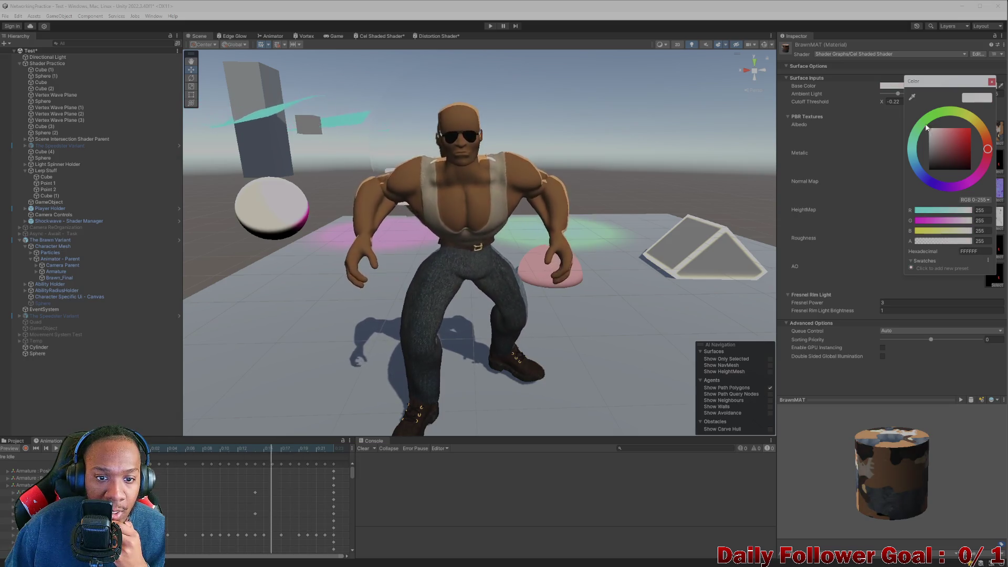
left_click(927, 129)
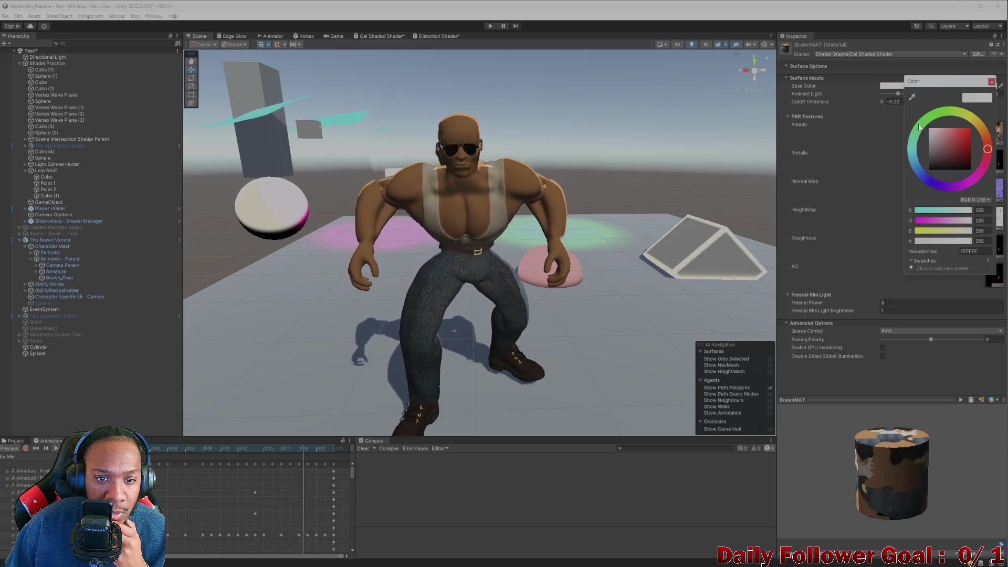
left_click(938, 130)
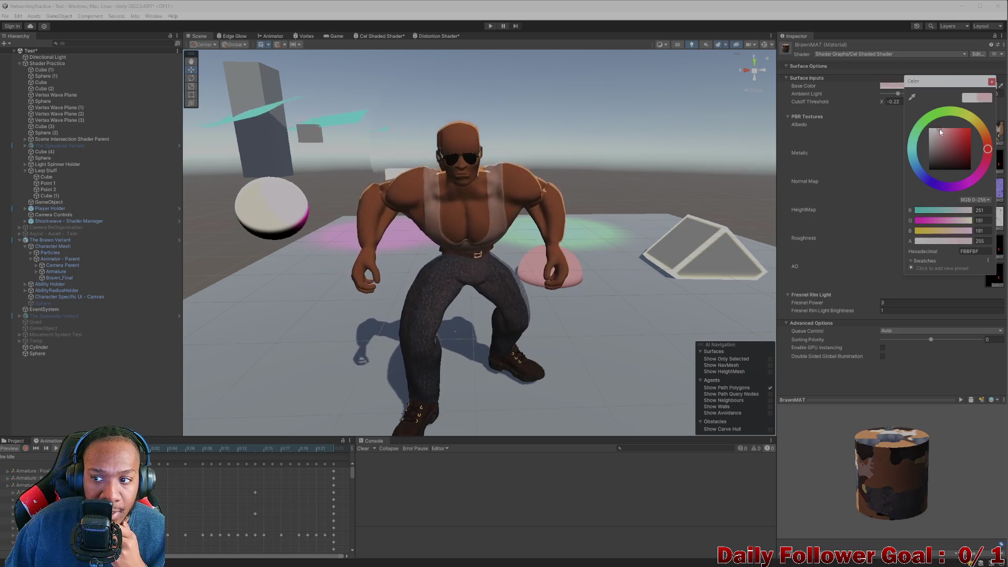
left_click(833, 144)
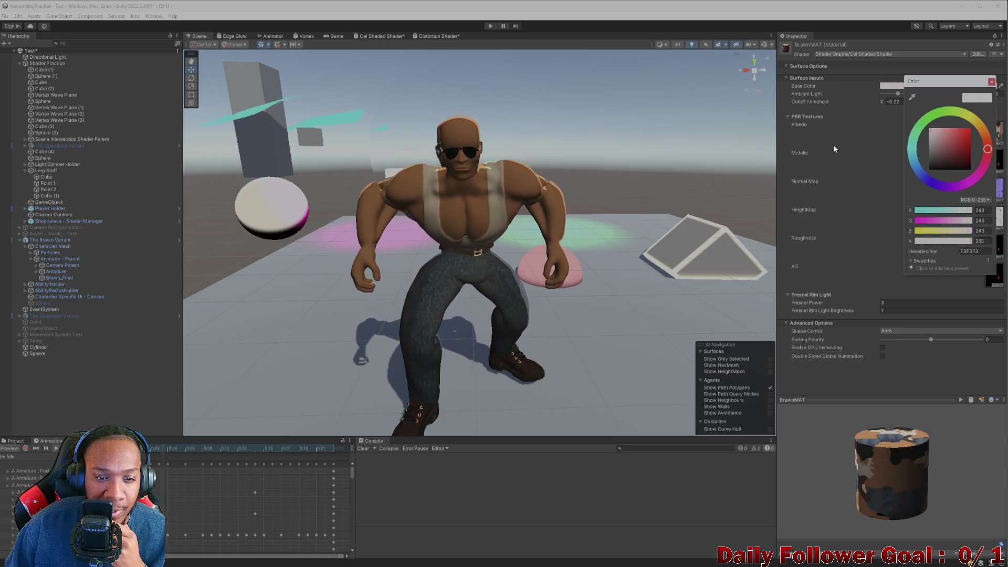
scroll(534, 199, "down", 3)
left_click_drag(534, 198, 525, 263)
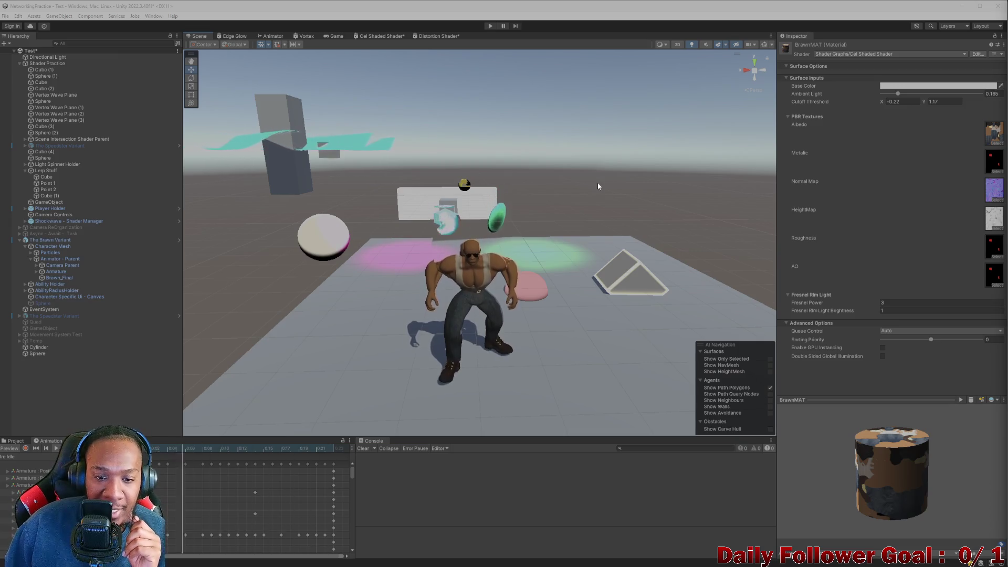
Select the distortion Sphere in the Scene view and delete it.
left_click(437, 242)
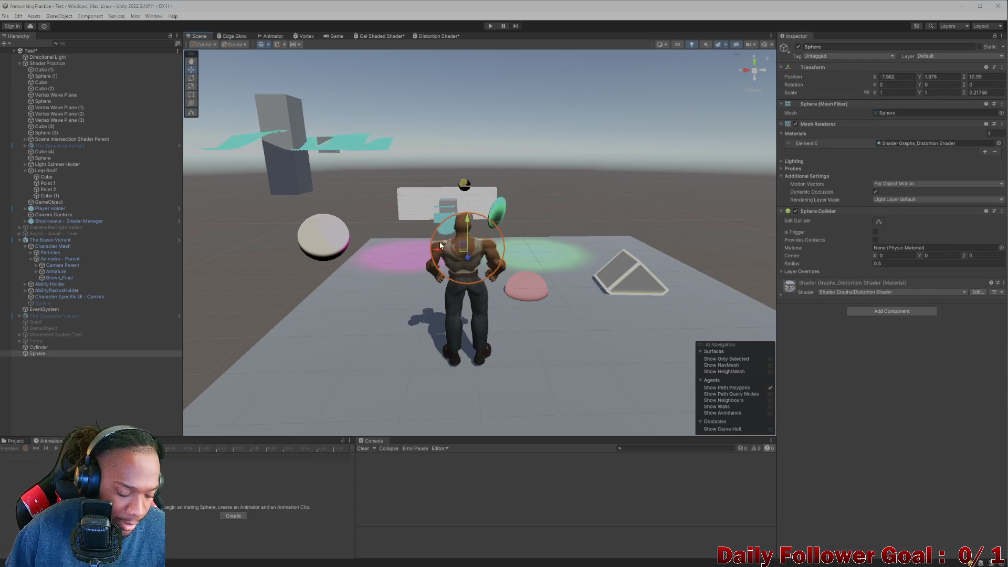
key("Delete")
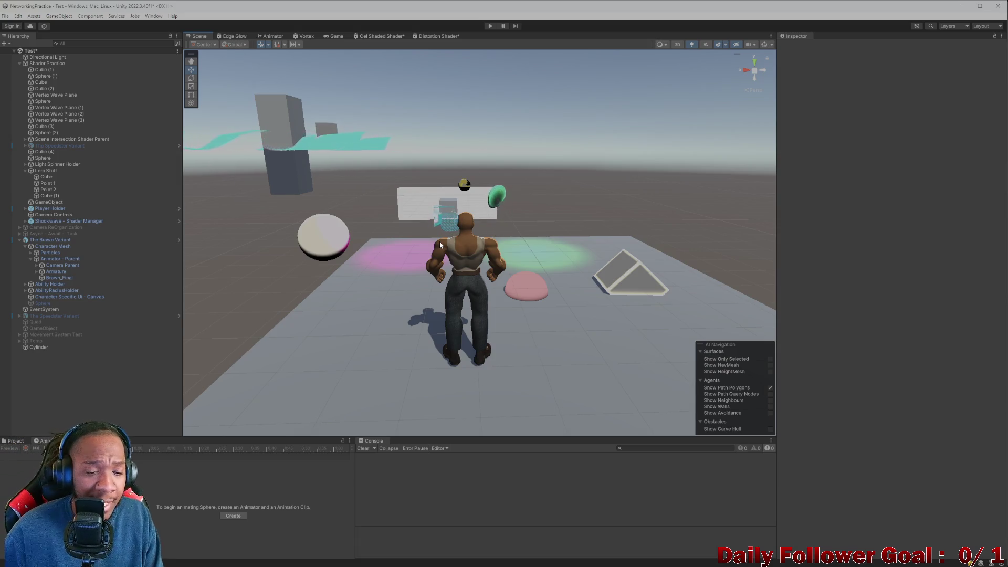
mouse_move(440, 241)
left_mouse_down()
mouse_move(497, 300)
mouse_move(477, 310)
mouse_move(536, 329)
mouse_move(439, 348)
mouse_move(473, 343)
left_mouse_up()
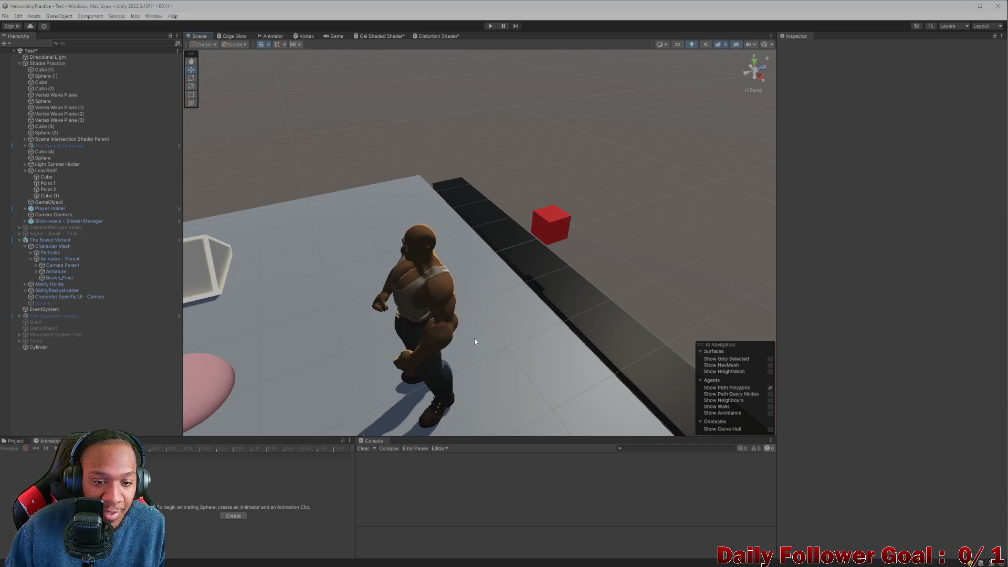